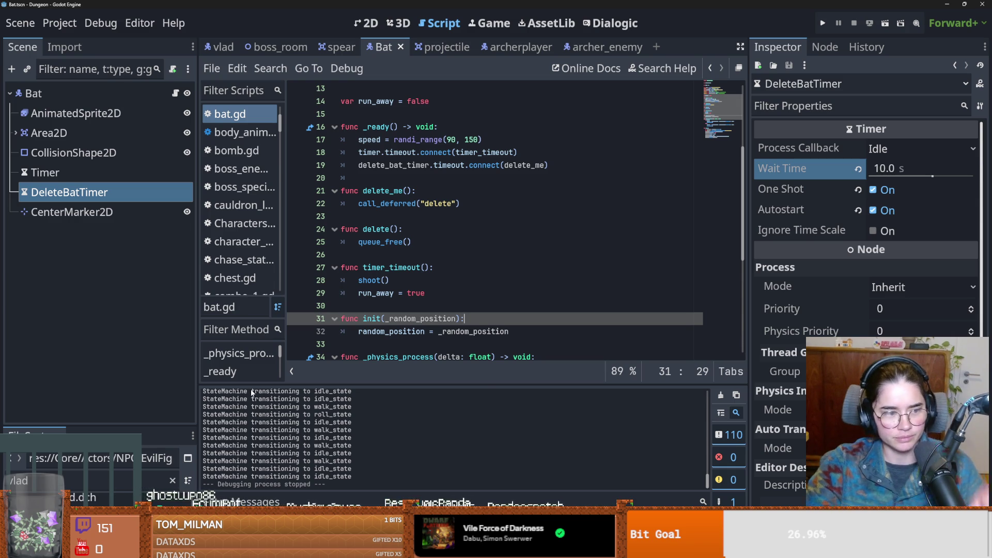
# - Save bat.gd in the Bat scene and launch the stream game launcher with F5
pyautogui.click(419, 293)
pyautogui.hotkey('ctrl', 's')
pyautogui.click(404, 241)
pyautogui.hotkey('ctrl', 's')
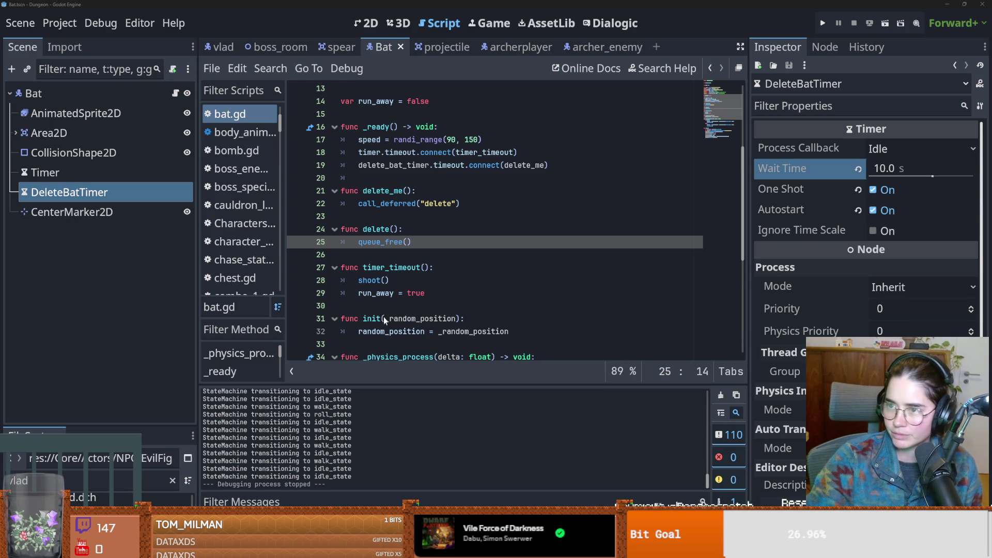
pyautogui.press('F5')
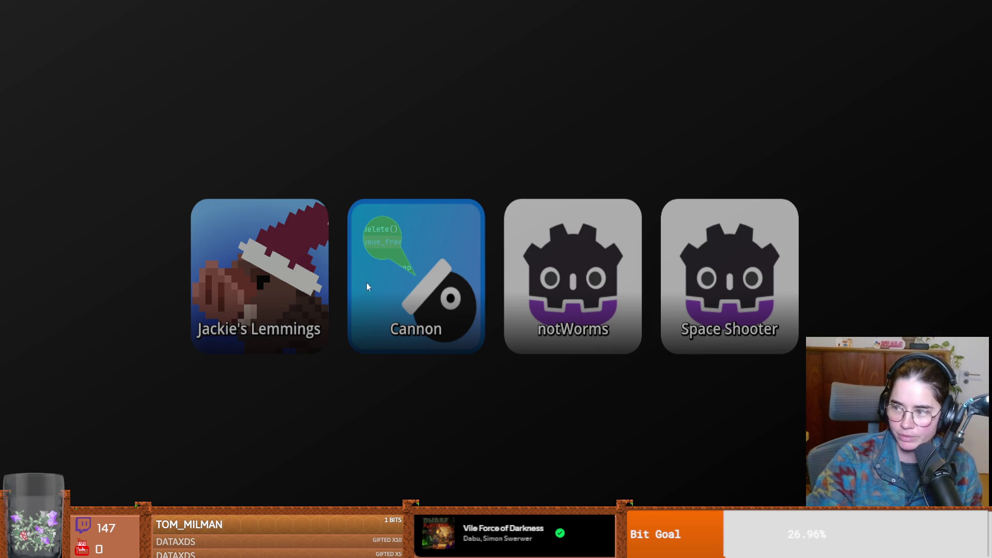
# - Play a round of Cannon, then quit it and close the launcher to return to the editor
pyautogui.click(368, 277)
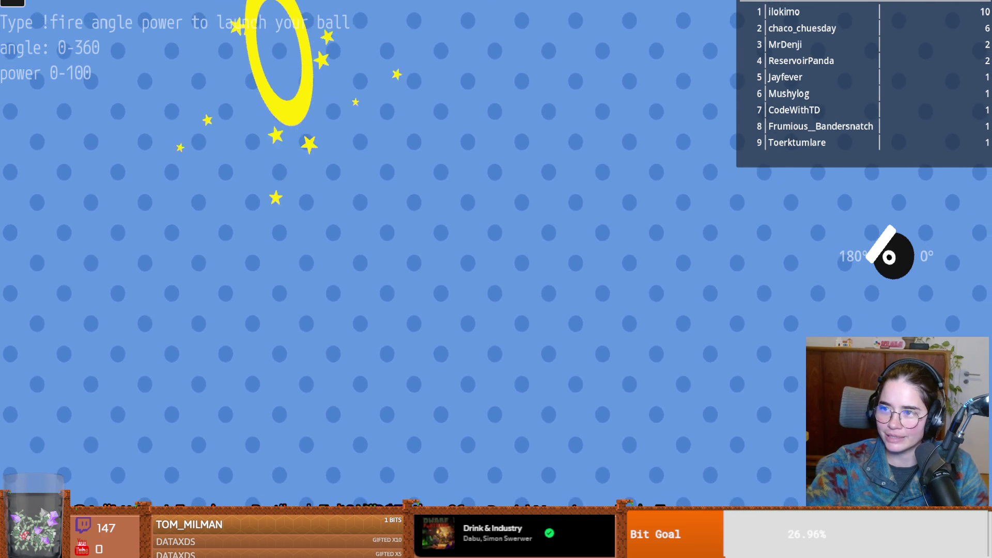
pyautogui.press('Escape')
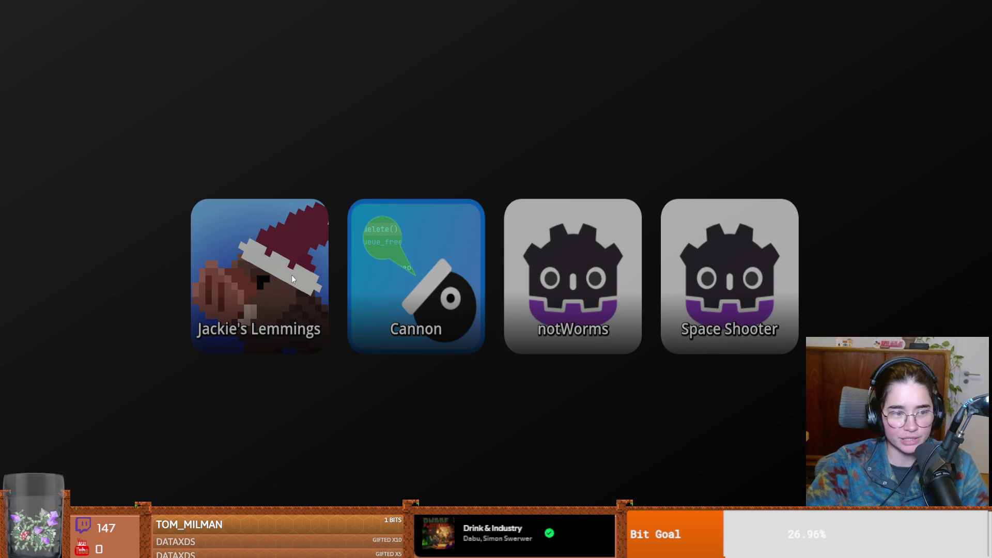
pyautogui.press('Escape')
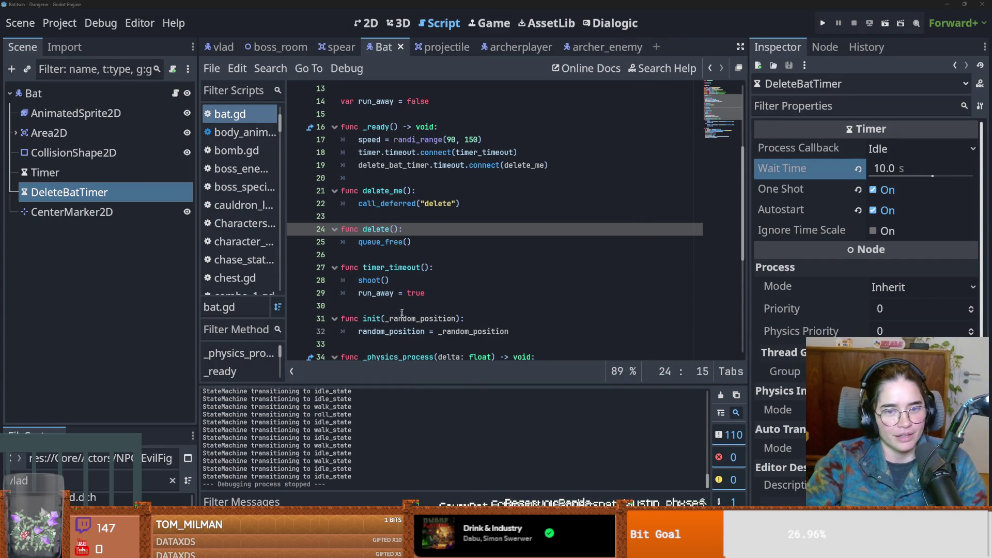
# - Step through bat.gd's timer_timeout, blank lines and run_away declaration, saving after each
pyautogui.click(402, 267)
pyautogui.hotkey('ctrl', 's')
pyautogui.click(432, 219)
pyautogui.hotkey('ctrl', 's')
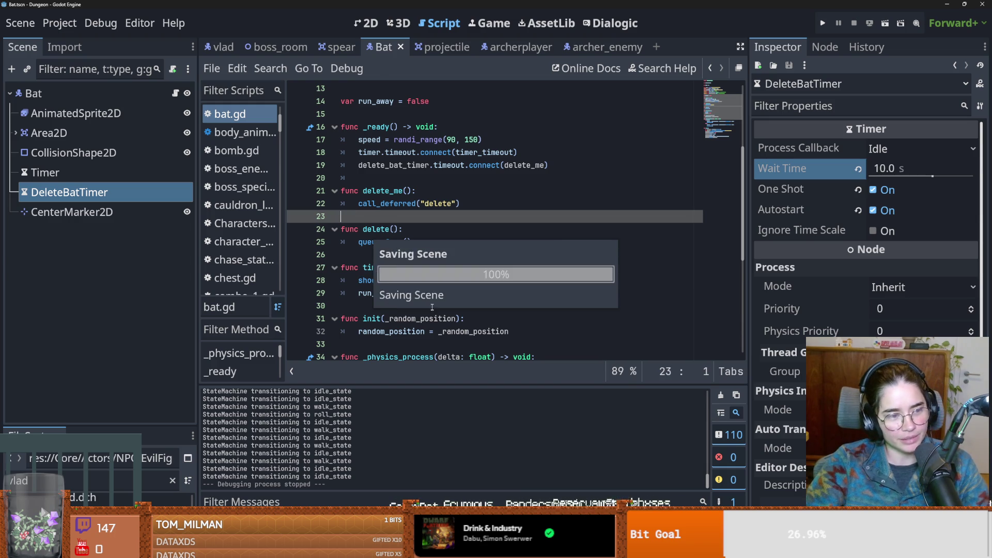
pyautogui.scroll(4, 432, 306)
pyautogui.click(388, 268)
pyautogui.hotkey('ctrl', 's')
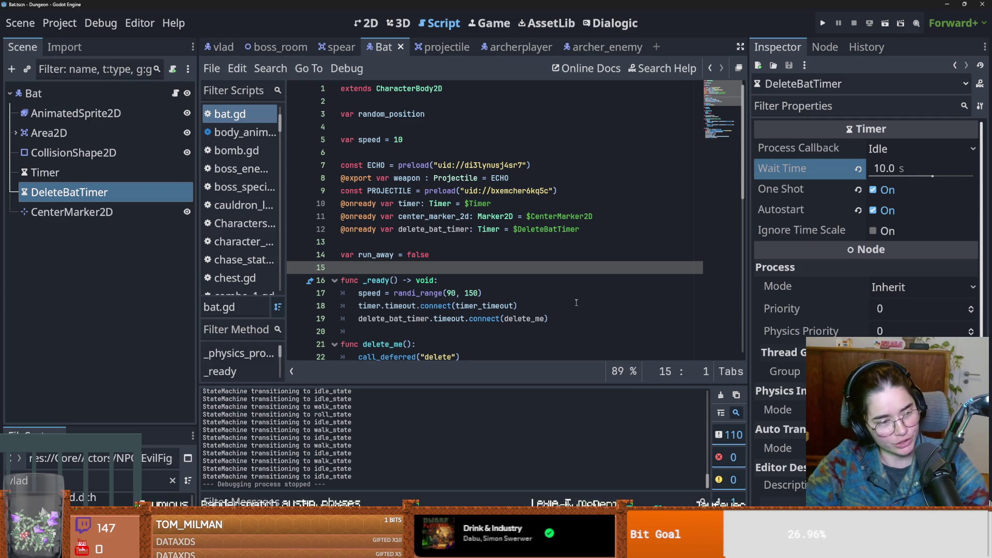
pyautogui.click(399, 255)
pyautogui.hotkey('ctrl', 's')
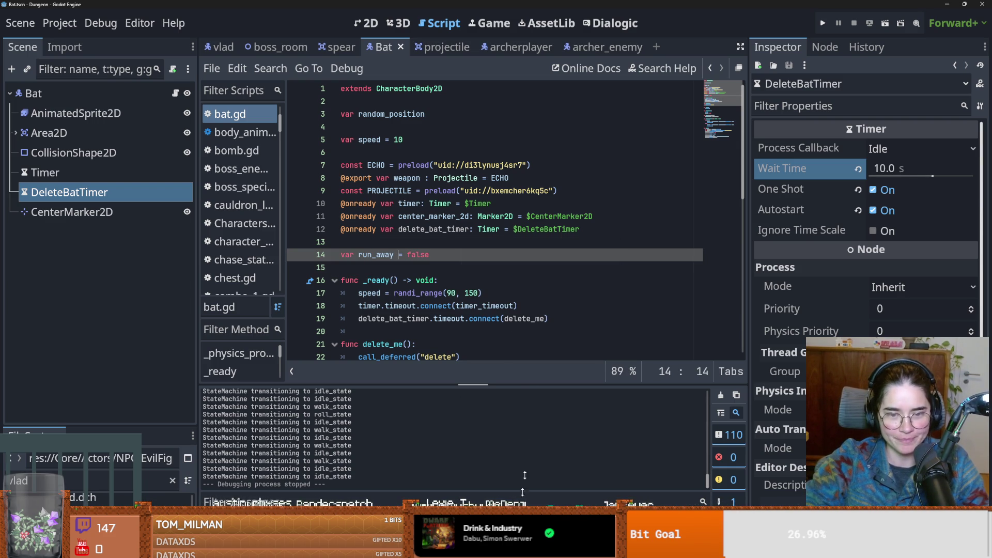
# - Check lines 41 and 25 of bat.gd, save again, and reselect the DeleteBatTimer node
pyautogui.scroll(-9, 481, 310)
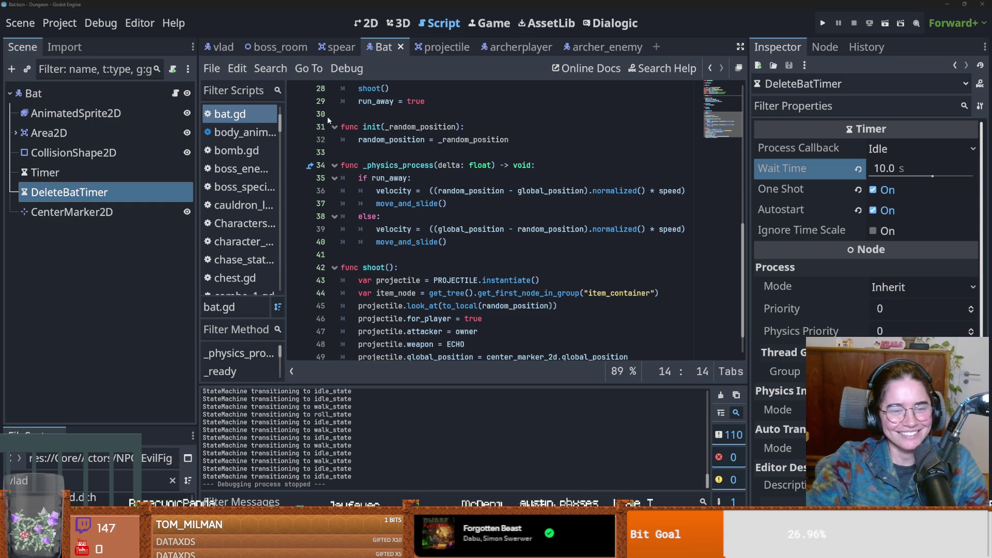
pyautogui.click(483, 256)
pyautogui.hotkey('ctrl', 's')
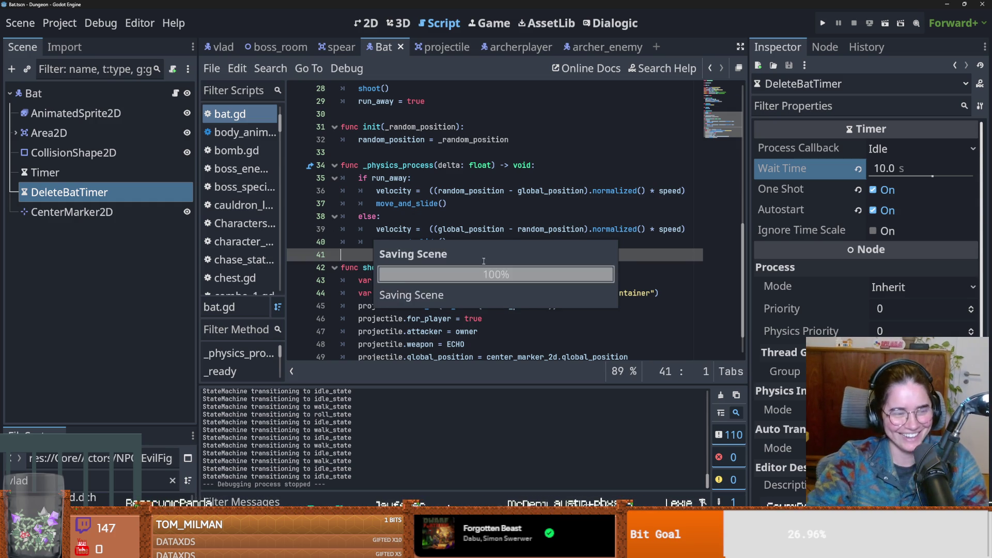
pyautogui.scroll(6, 407, 282)
pyautogui.click(407, 281)
pyautogui.hotkey('ctrl', 's')
pyautogui.click(76, 199)
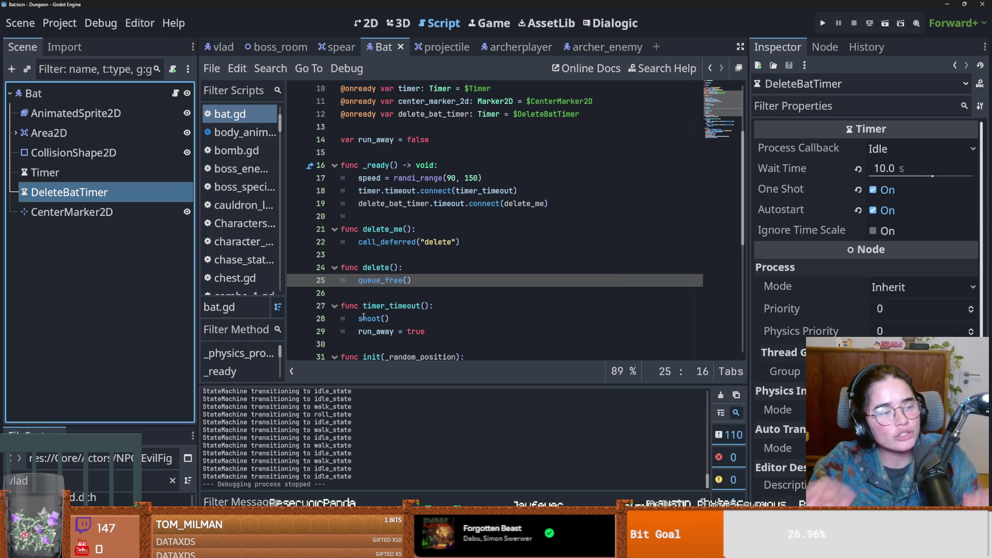
pyautogui.moveTo(364, 318)
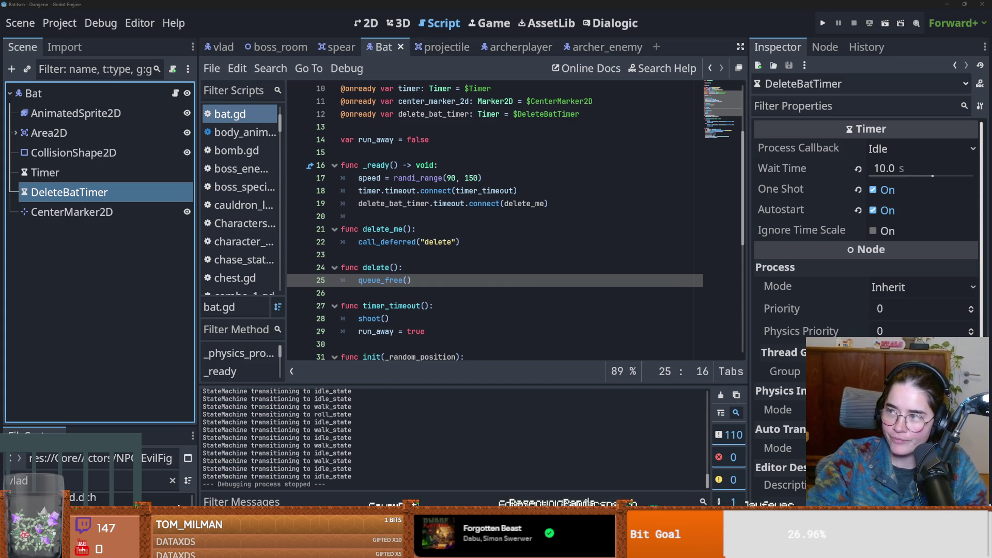
pyautogui.scroll(10, 226, 277)
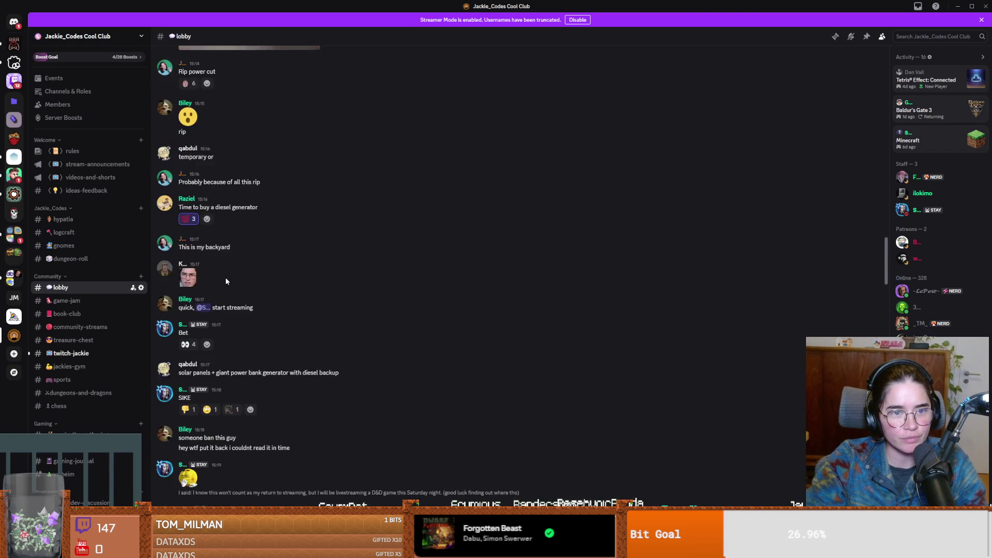
# - Enlarge the snow photo in Discord's #lobby chat, close it, and return to bat.gd in Godot
pyautogui.scroll(-15, 226, 277)
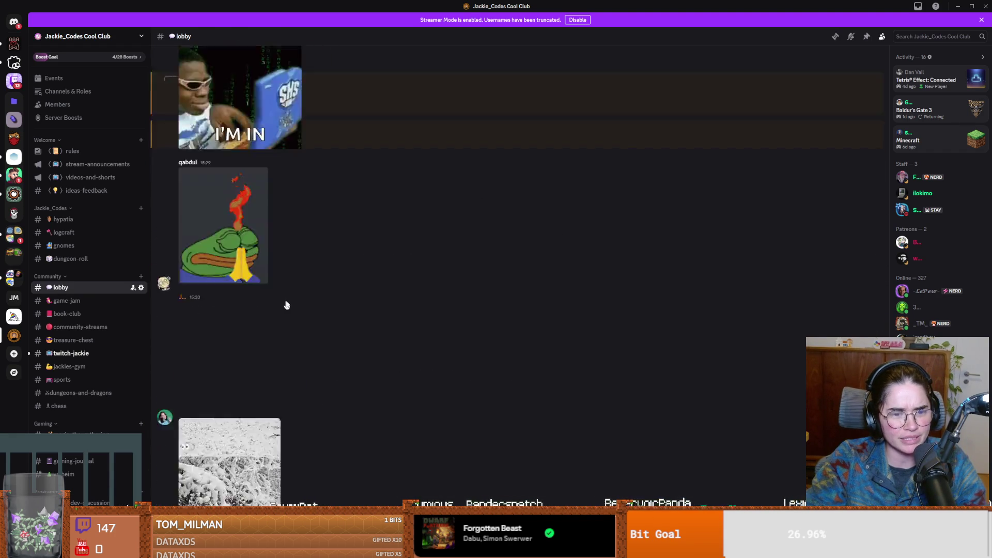
pyautogui.scroll(5, 286, 309)
pyautogui.click(224, 204)
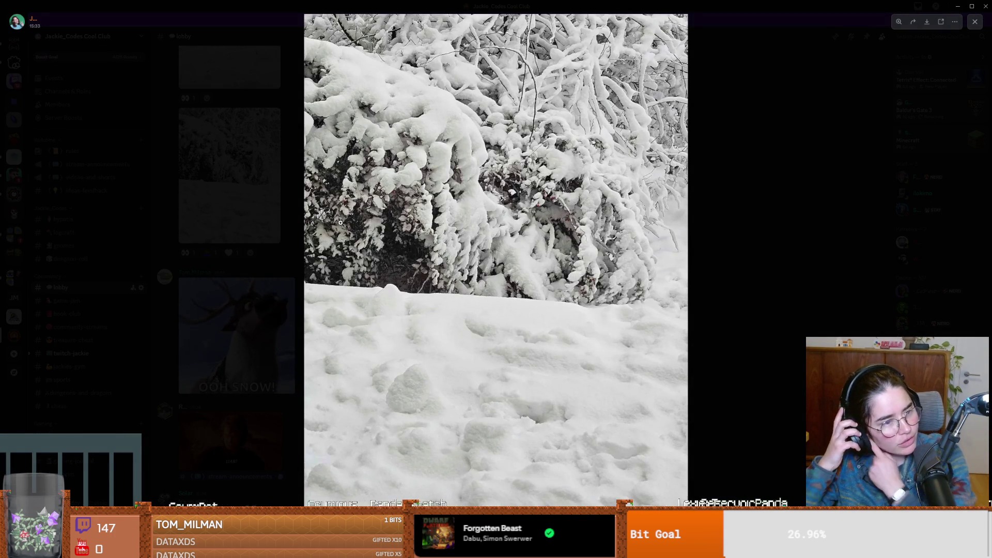
pyautogui.click(709, 237)
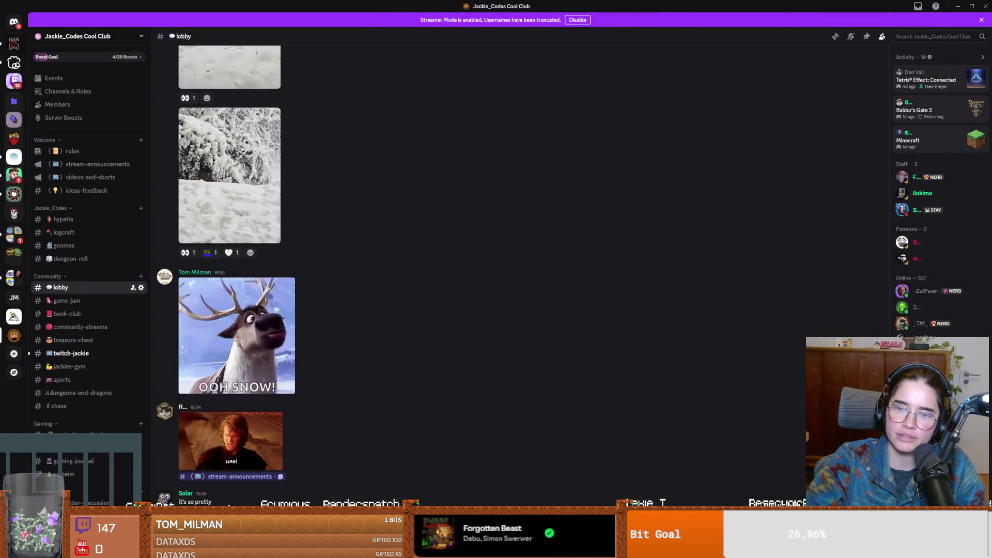
pyautogui.hotkey('alt', 'Tab')
pyautogui.click(443, 256)
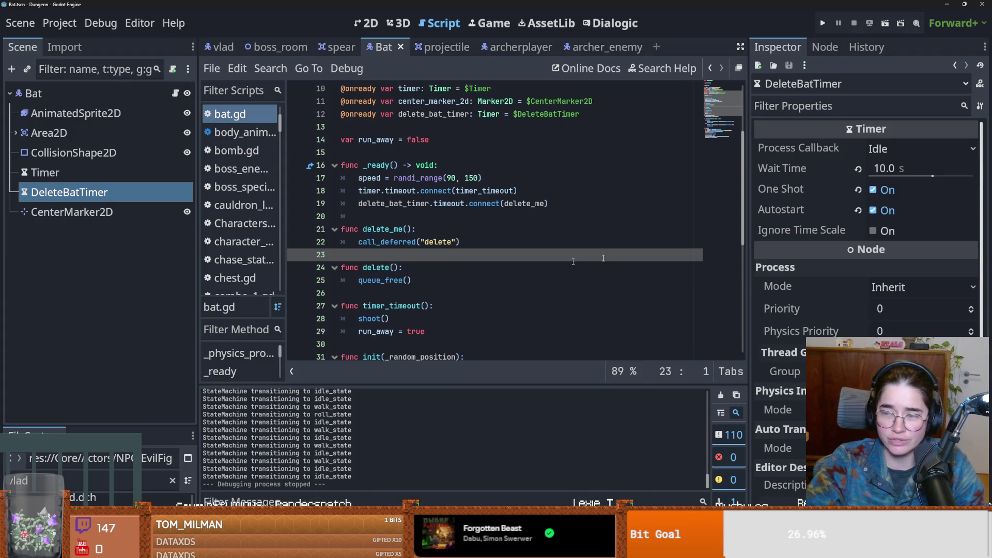
# - Save the Bat scene once more and scroll down through bat.gd
pyautogui.hotkey('ctrl', 's')
pyautogui.click(404, 267)
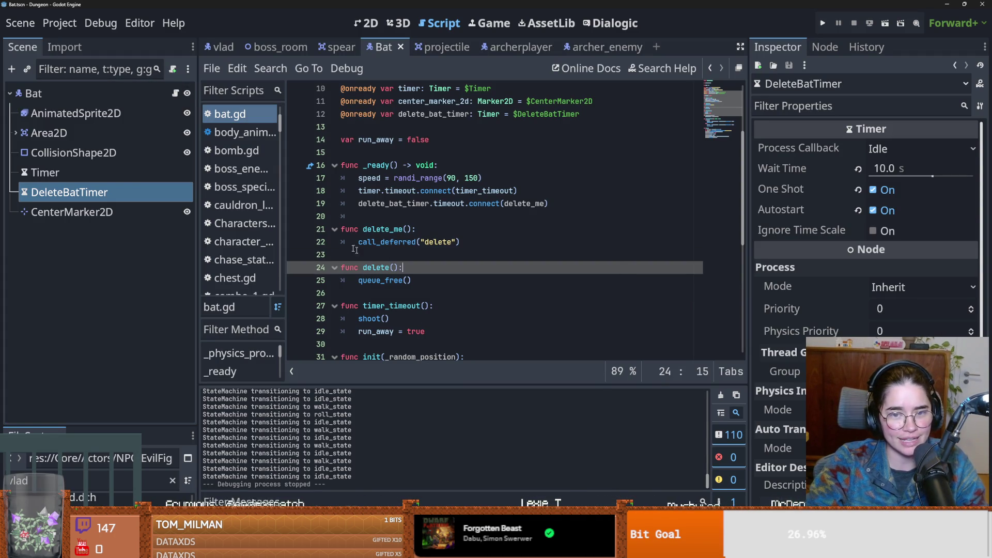
pyautogui.scroll(-4, 484, 274)
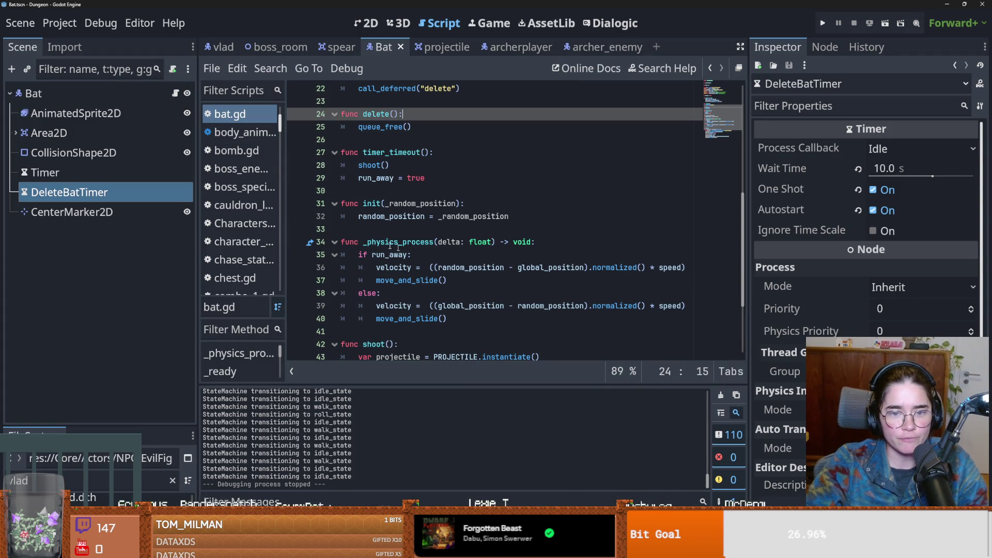
pyautogui.scroll(-3, 432, 277)
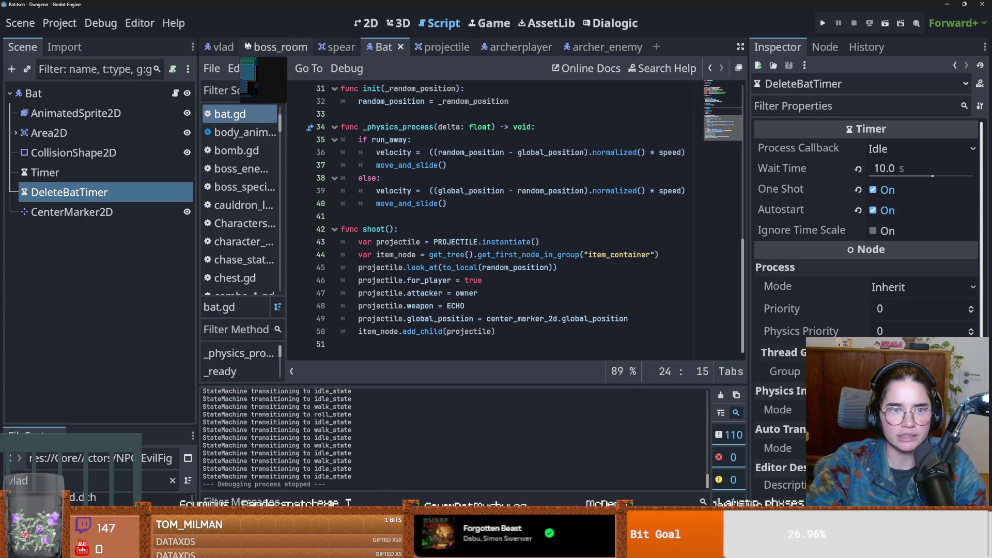
# - Open the vlad scene's vlad_special.gd and review its spawn_bats loop, saving the scene
pyautogui.click(222, 47)
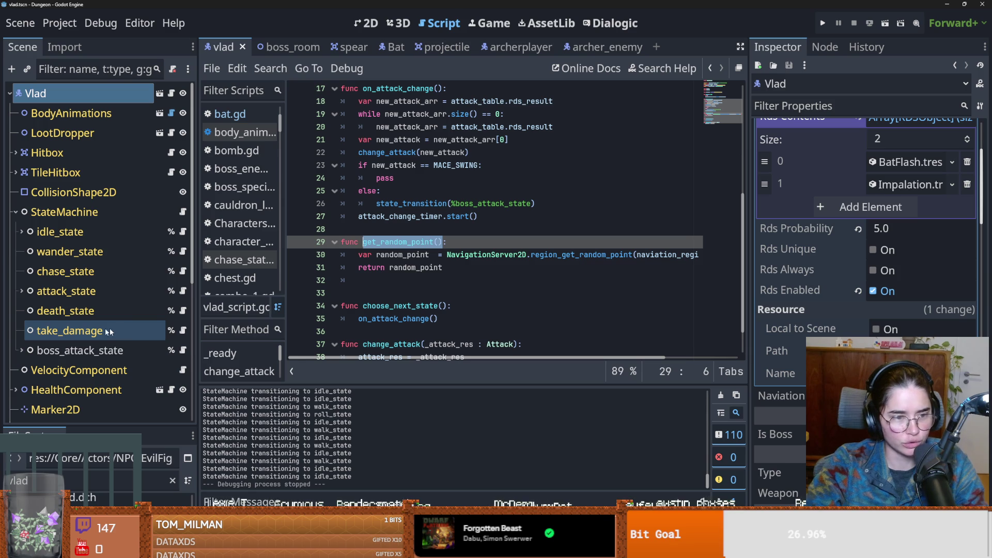
pyautogui.click(183, 350)
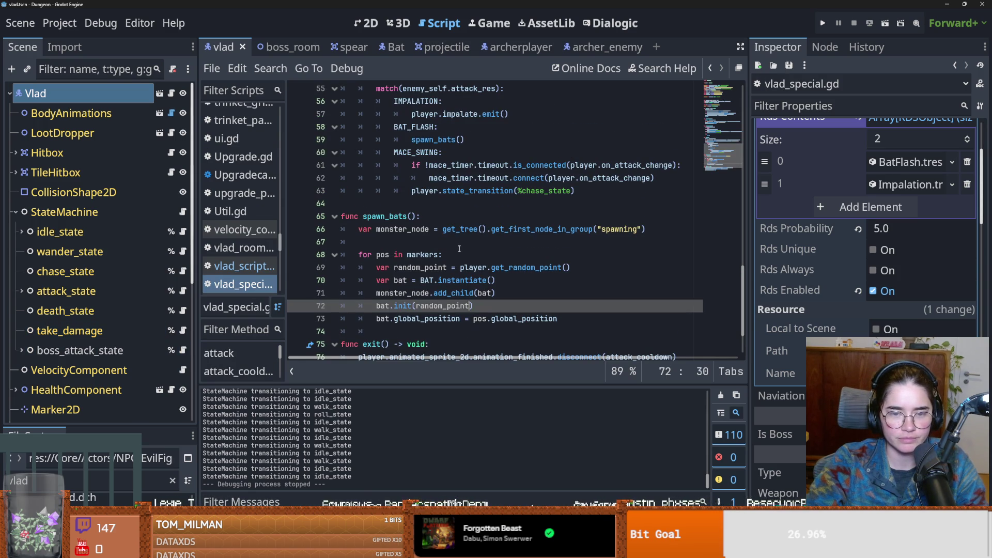
pyautogui.click(476, 268)
pyautogui.click(453, 261)
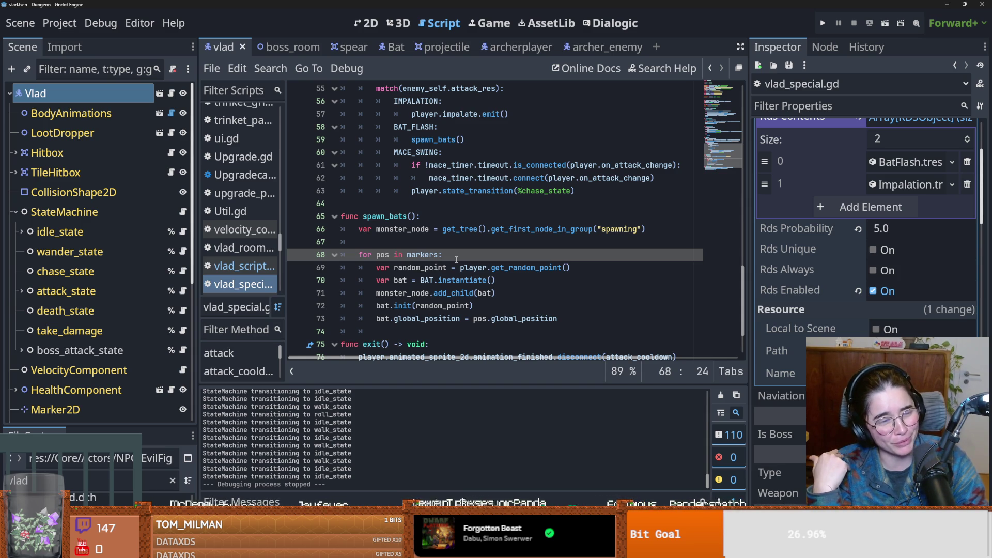
pyautogui.click(428, 247)
pyautogui.hotkey('ctrl', 's')
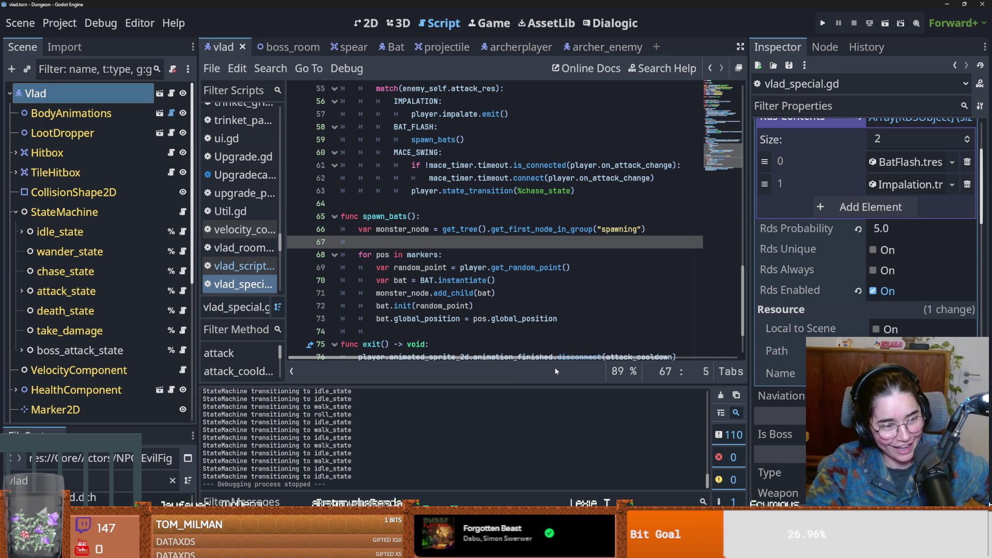
pyautogui.hotkey('ctrl', 's')
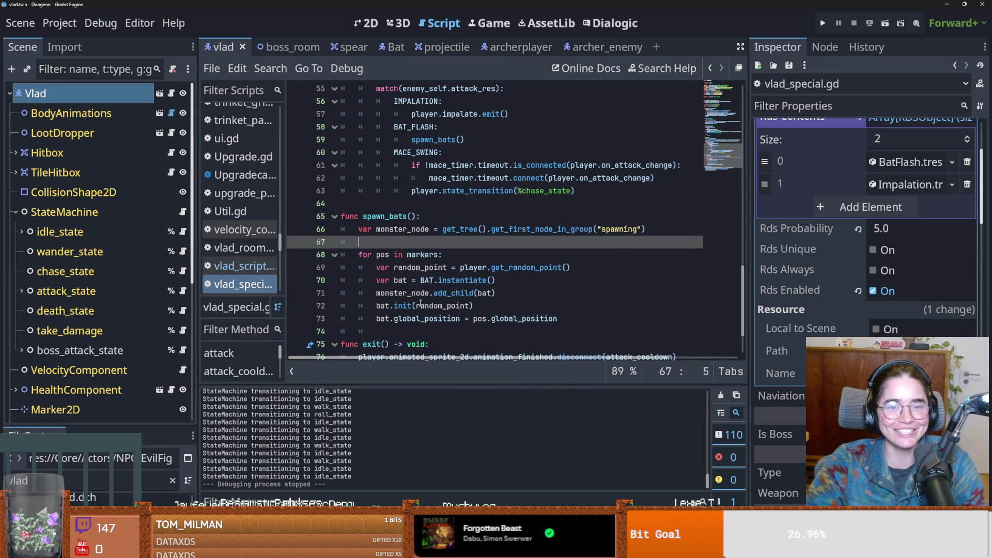
# - Review the top of vlad_special.gd, including the BAT_FLASH preload, and save
pyautogui.scroll(3, 420, 303)
pyautogui.scroll(-2, 421, 303)
pyautogui.scroll(13, 465, 320)
pyautogui.scroll(4, 470, 329)
pyautogui.click(591, 281)
pyautogui.hotkey('ctrl', 's')
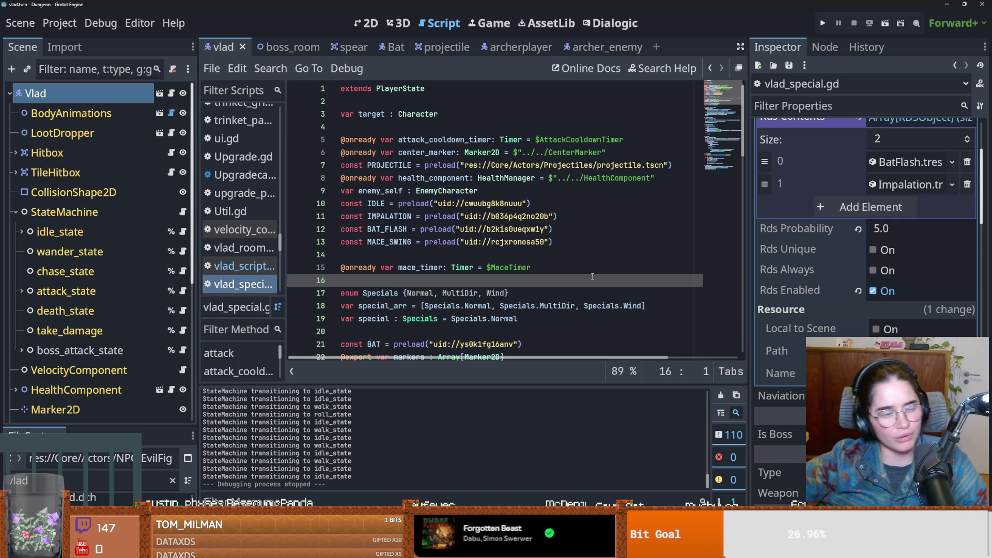
pyautogui.click(436, 230)
pyautogui.hotkey('ctrl', 's')
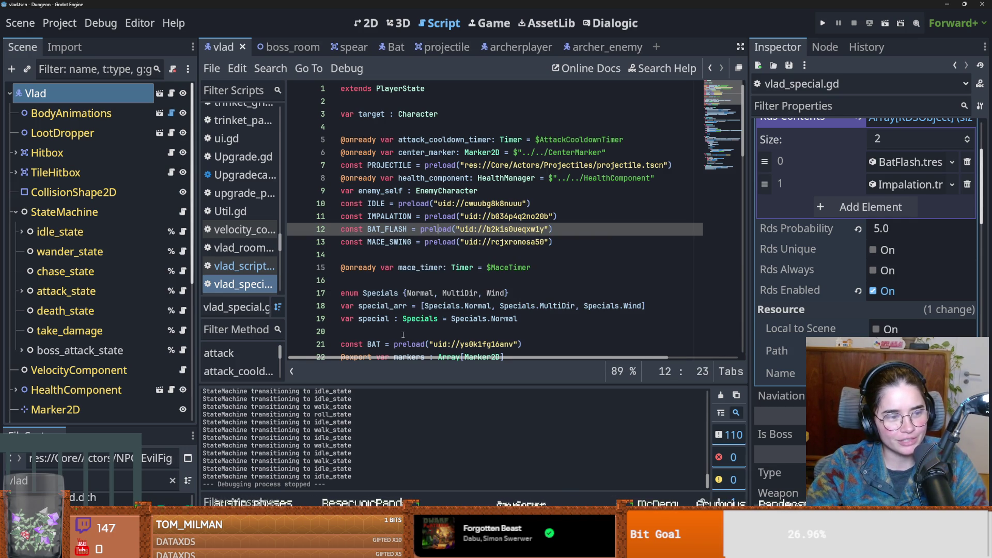
# - Insert a blank line on line 23 above func enter and save the script
pyautogui.scroll(-5, 403, 334)
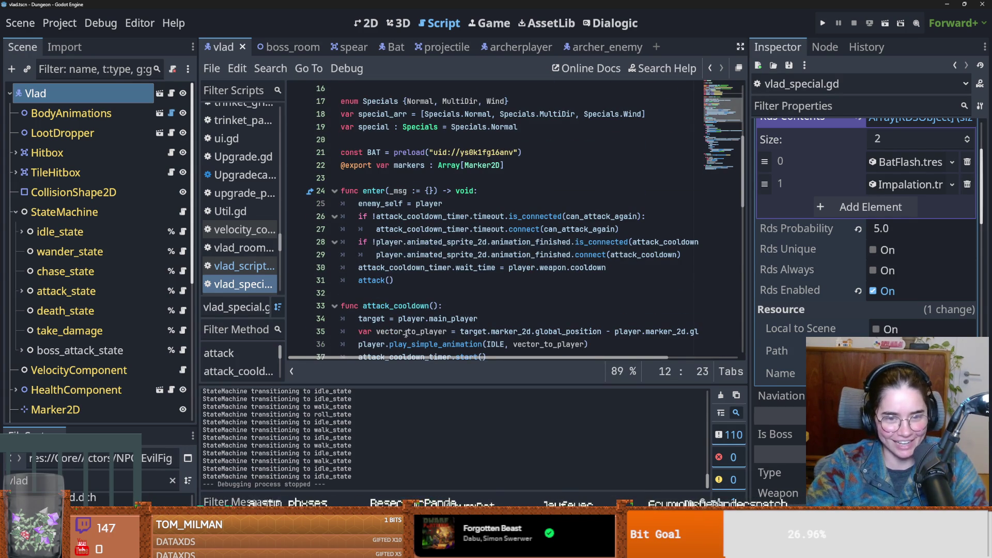
pyautogui.scroll(1, 406, 334)
pyautogui.click(377, 318)
pyautogui.click(375, 330)
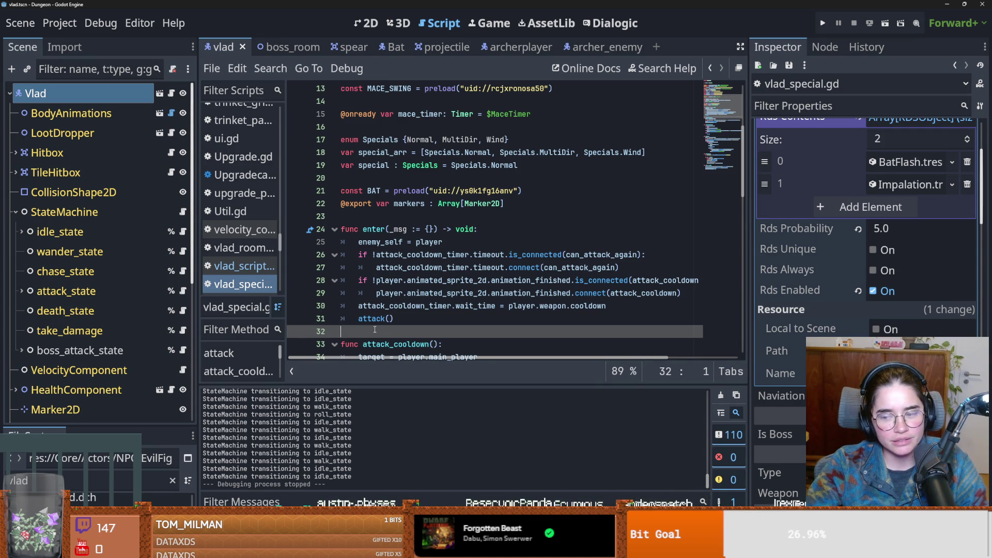
pyautogui.click(390, 222)
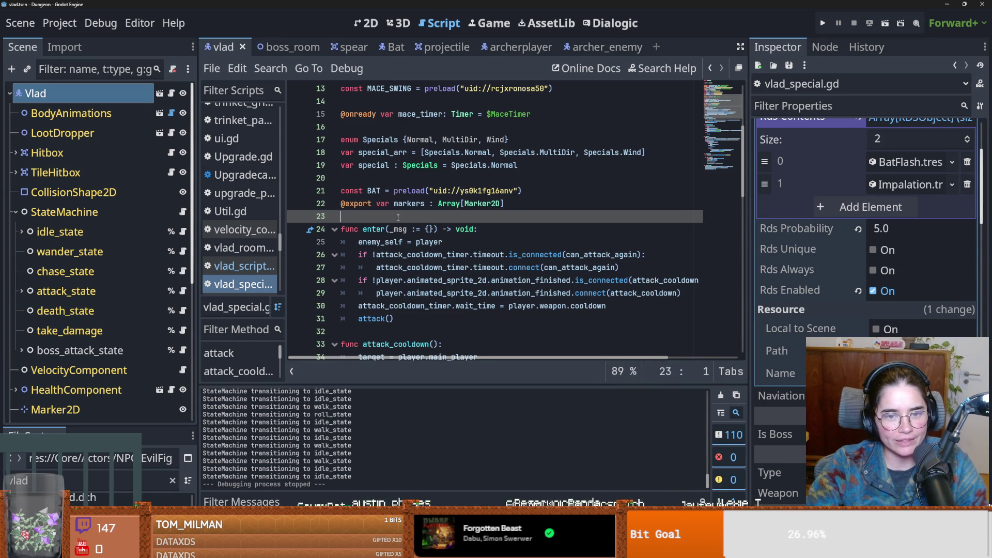
pyautogui.press('Return')
pyautogui.press('Up')
pyautogui.hotkey('ctrl', 's')
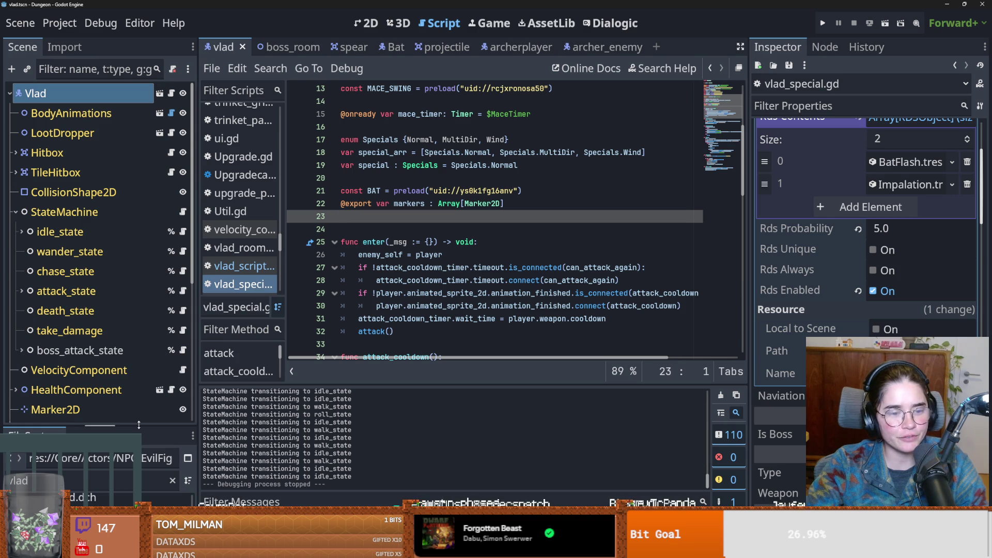
# - Resize the FileSystem and Scene docks, save the vlad scene, and clear the vlad file filter
pyautogui.moveTo(139, 428); pyautogui.dragTo(167, 238)
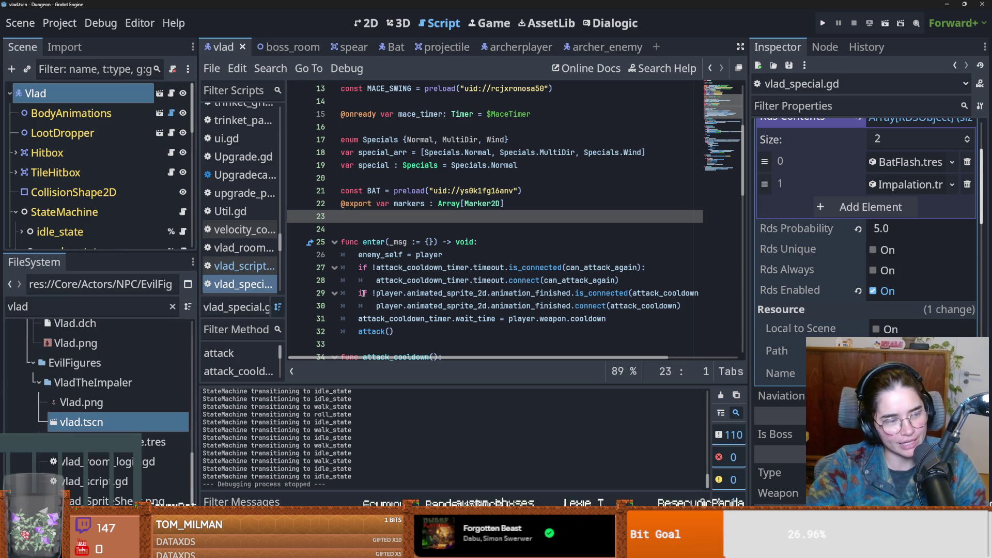
pyautogui.hotkey('ctrl', 's')
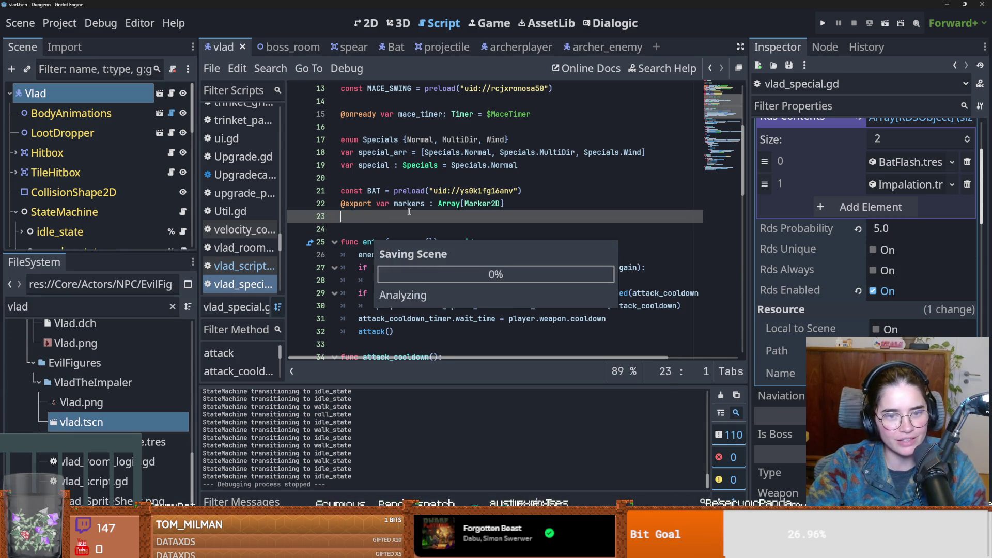
pyautogui.moveTo(131, 253)
pyautogui.mouseDown()
pyautogui.moveTo(132, 323)
pyautogui.moveTo(131, 276)
pyautogui.mouseUp()
pyautogui.click(16, 211)
pyautogui.hotkey('ctrl', 's')
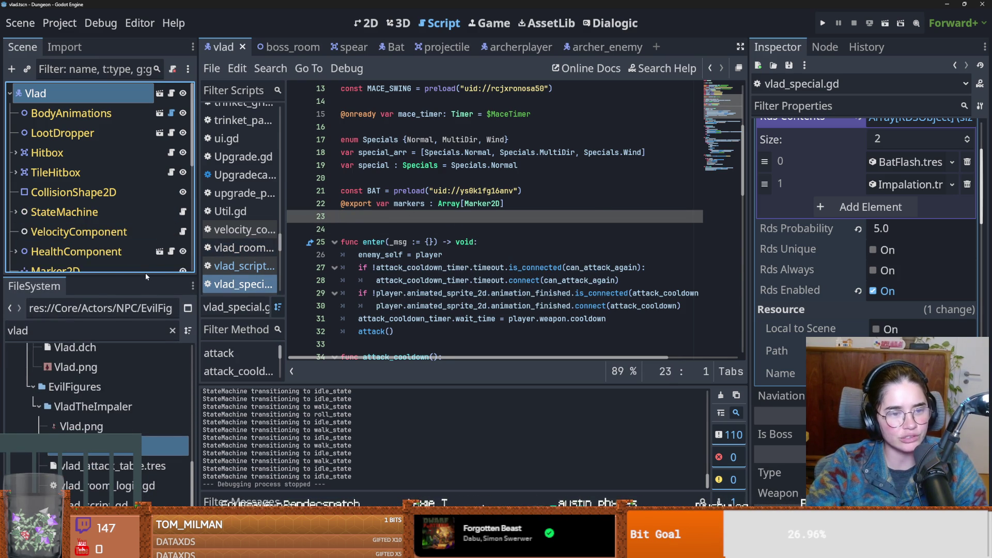
pyautogui.moveTo(146, 277)
pyautogui.mouseDown()
pyautogui.moveTo(146, 289)
pyautogui.moveTo(148, 253)
pyautogui.mouseUp()
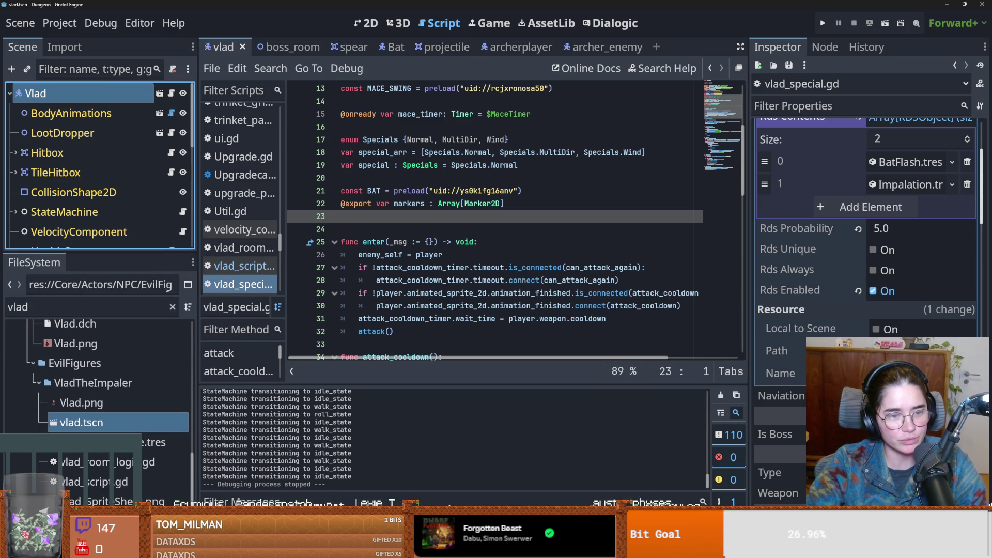
pyautogui.click(172, 307)
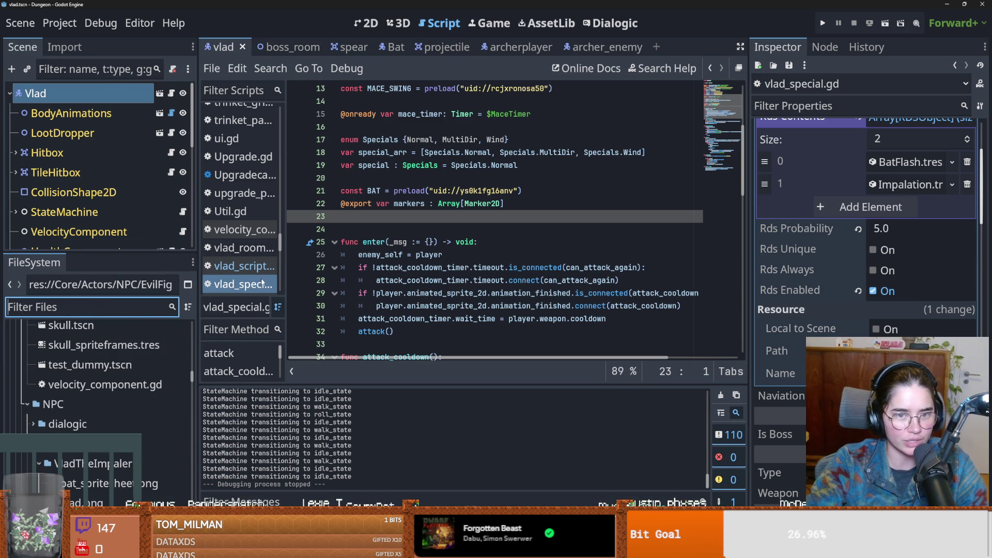
# - Enlarge the Scene tree and expand StateMachine to list the boss's state nodes
pyautogui.moveTo(143, 256); pyautogui.dragTo(142, 458)
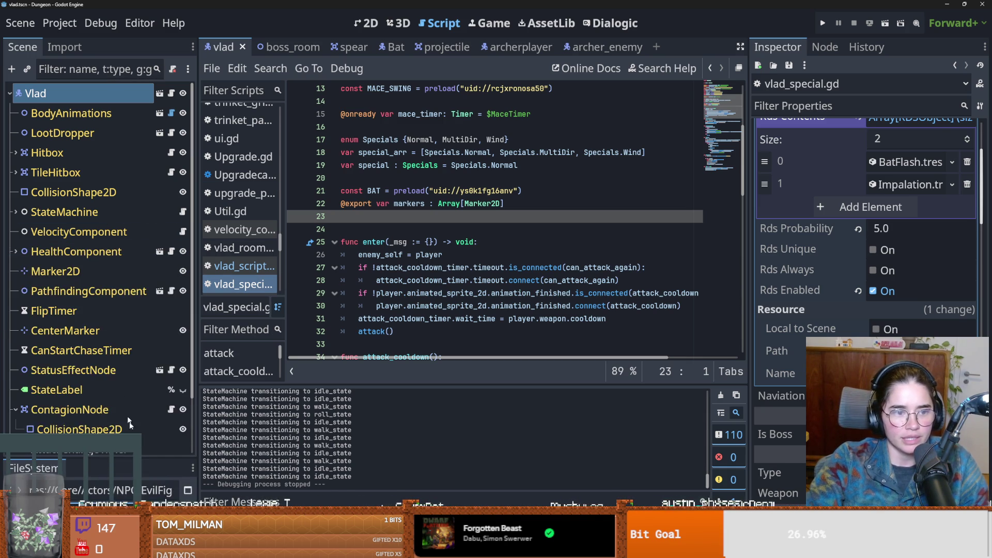
pyautogui.scroll(-3, 70, 371)
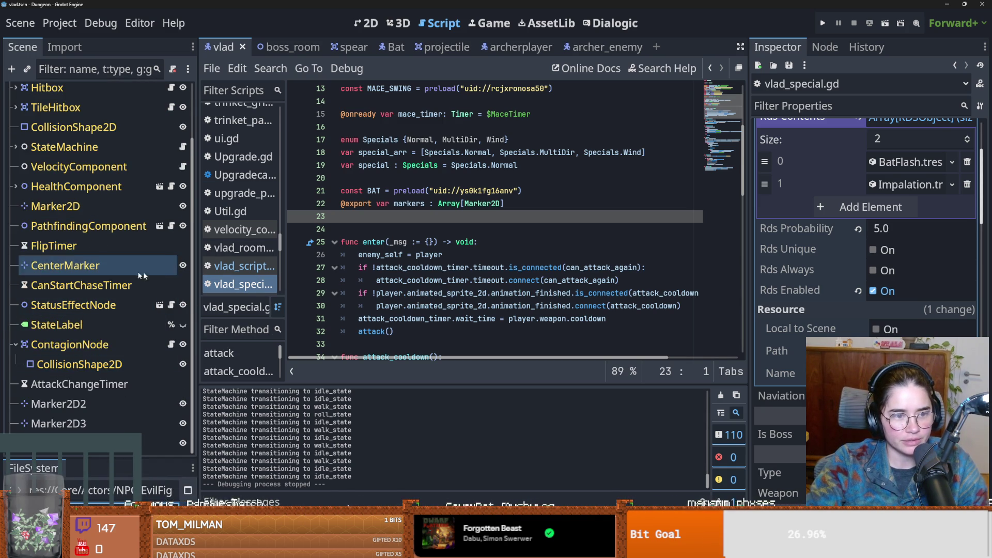
pyautogui.scroll(-5, 411, 277)
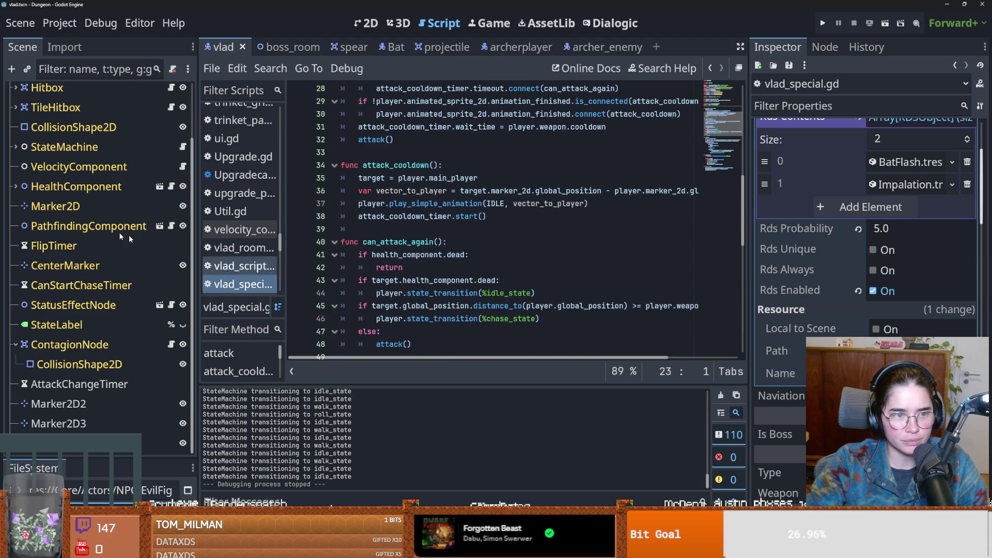
pyautogui.click(16, 146)
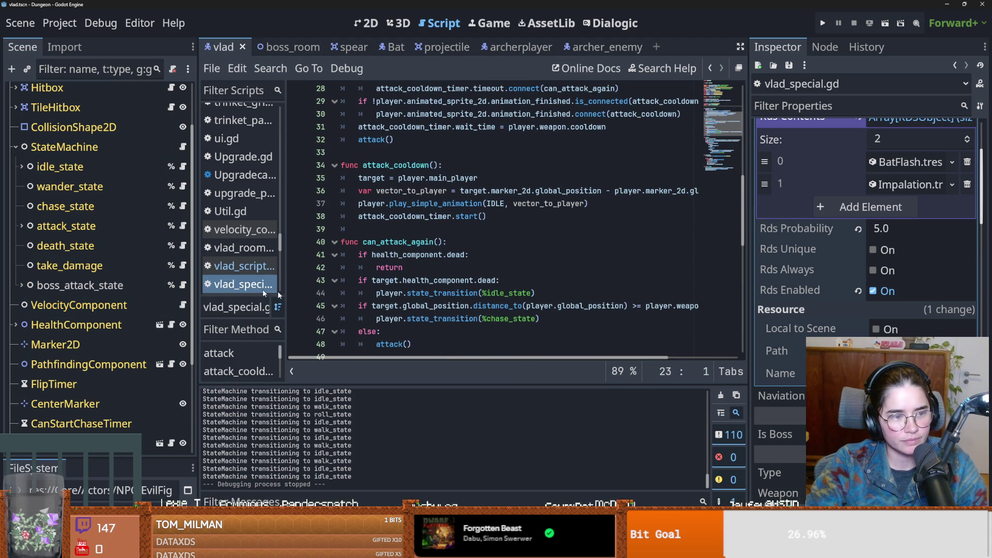
# - Try adding ', player' to bat.init(random_point) in spawn_bats, undo it, and switch to GitHub Desktop
pyautogui.scroll(-4, 468, 308)
pyautogui.scroll(-4, 443, 283)
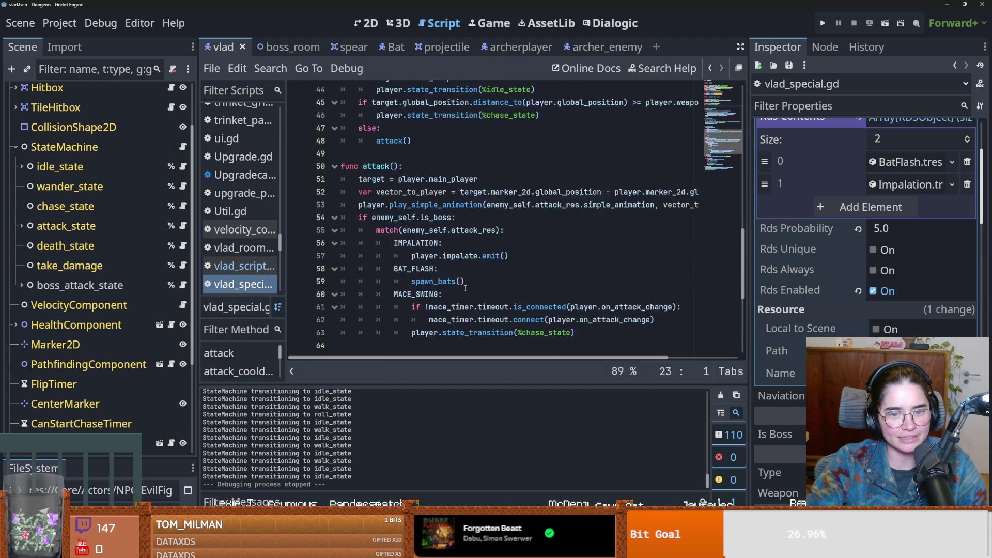
pyautogui.moveTo(762, 263); pyautogui.dragTo(861, 262)
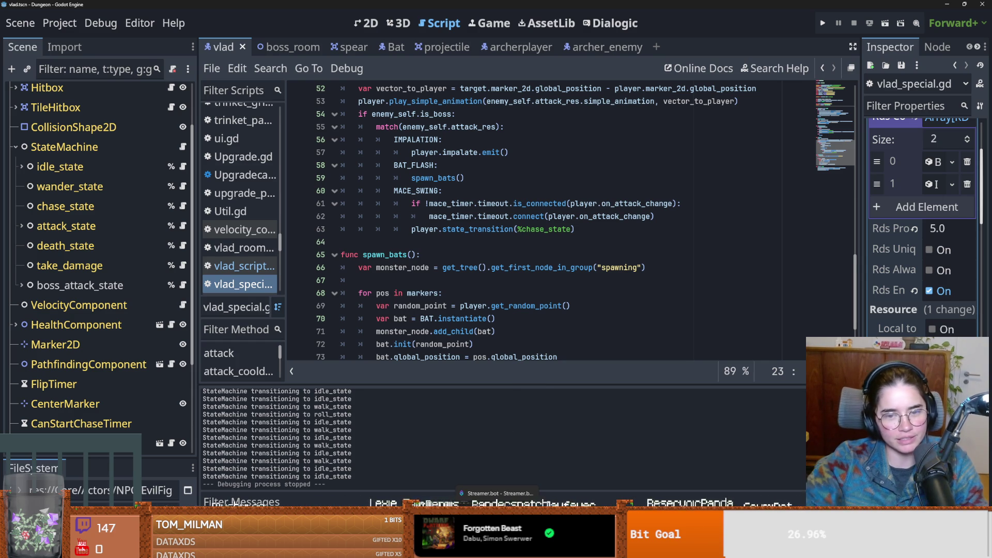
pyautogui.scroll(-2, 522, 282)
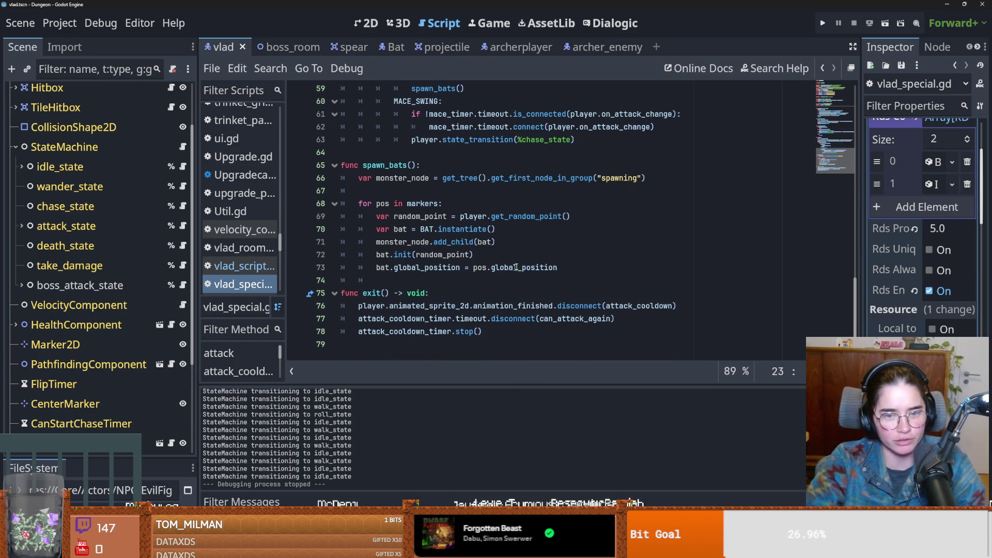
pyautogui.click(469, 255)
pyautogui.write(', player')
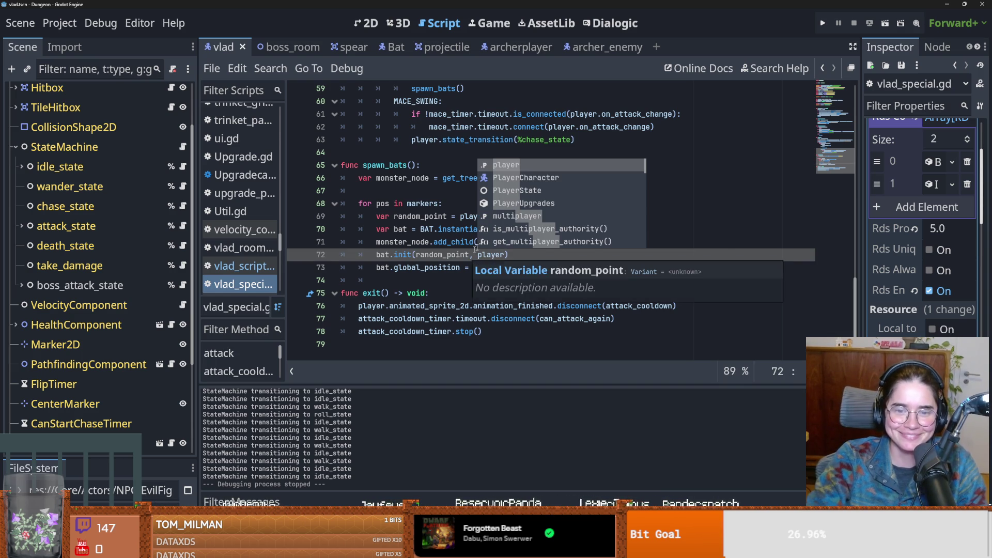
pyautogui.press('Escape')
pyautogui.hotkey('ctrl', 'z')
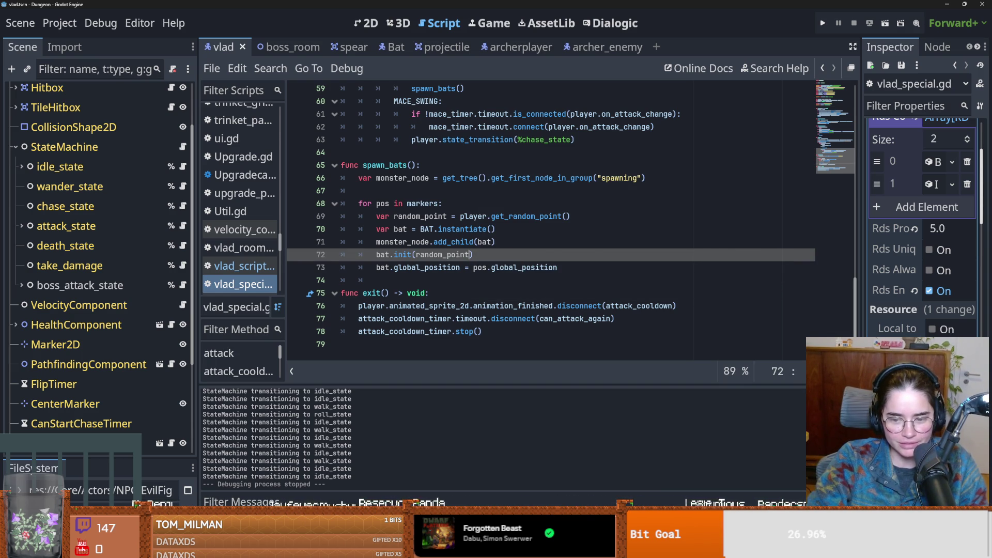
pyautogui.moveTo(633, 548)
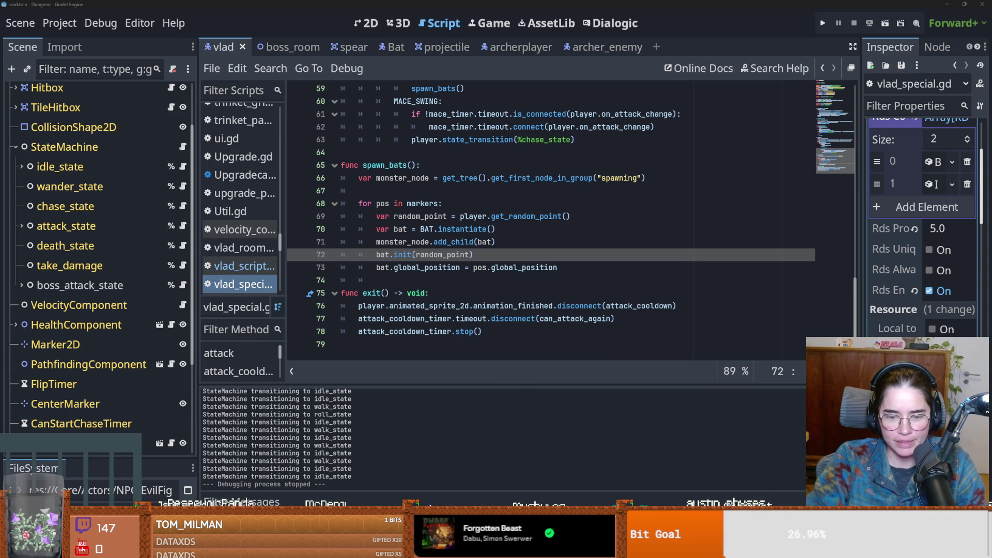
pyautogui.hotkey('alt', 'Tab')
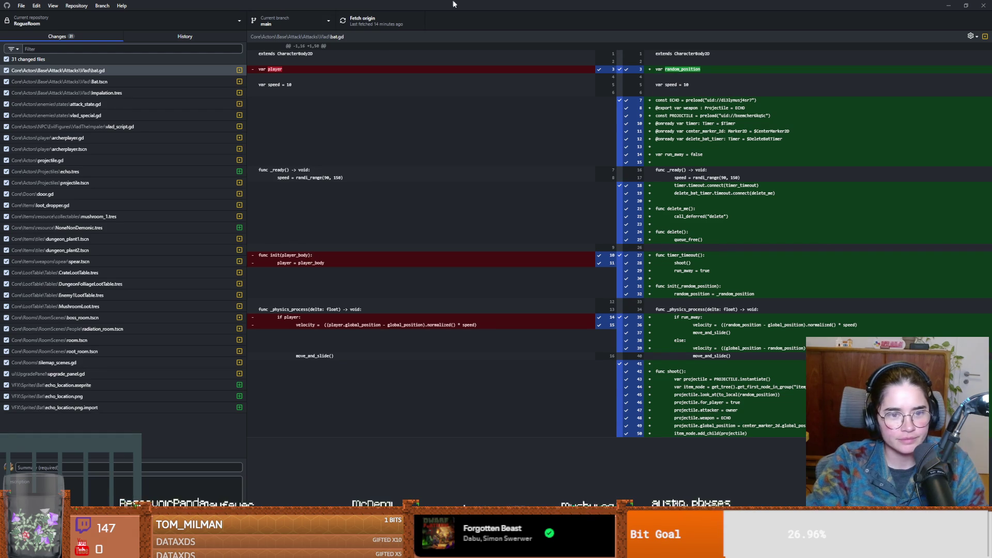
# - Check vlad_special.gd's diff showing bat.init(target) became bat.init(random_point), then begin editing bat.init in Godot
pyautogui.hotkey('alt', 'Tab')
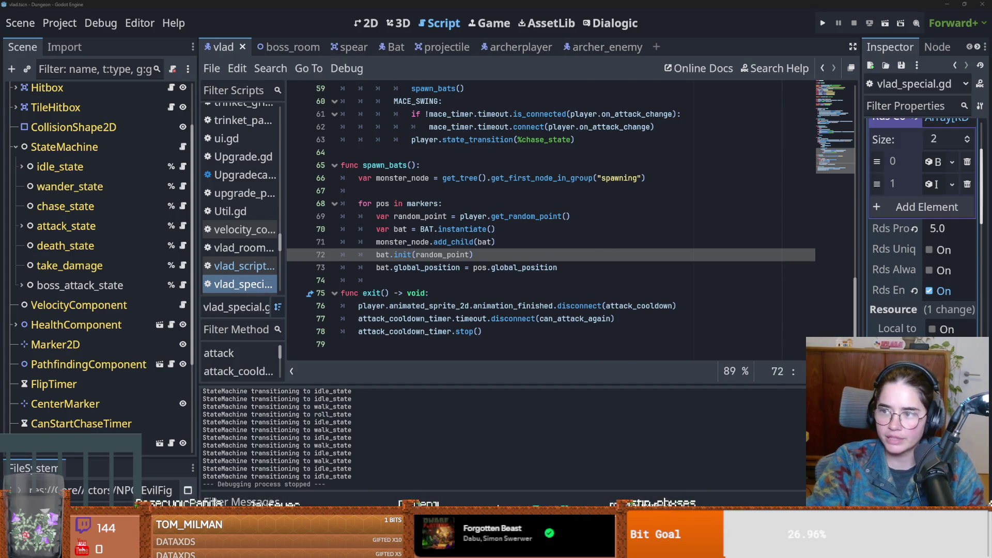
pyautogui.hotkey('alt', 'Tab')
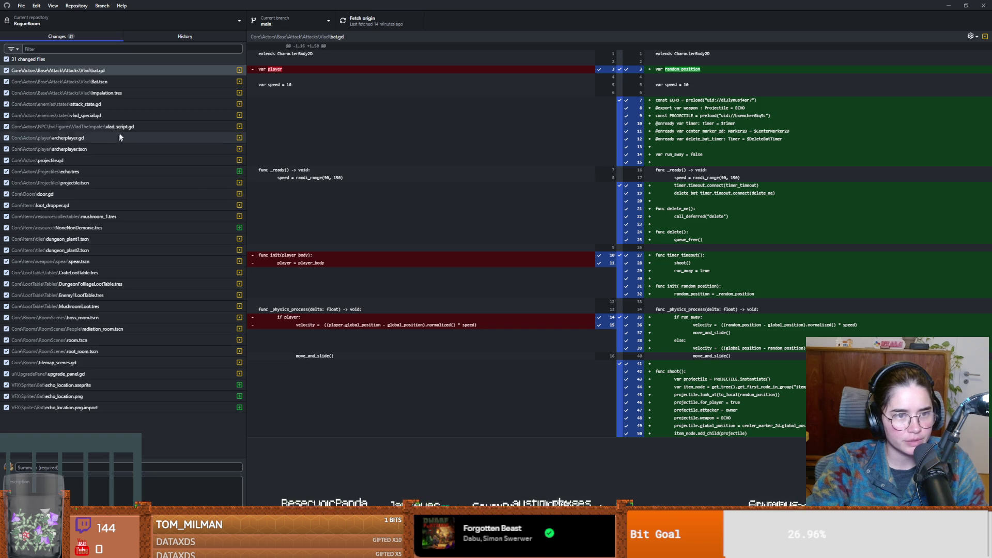
pyautogui.click(106, 115)
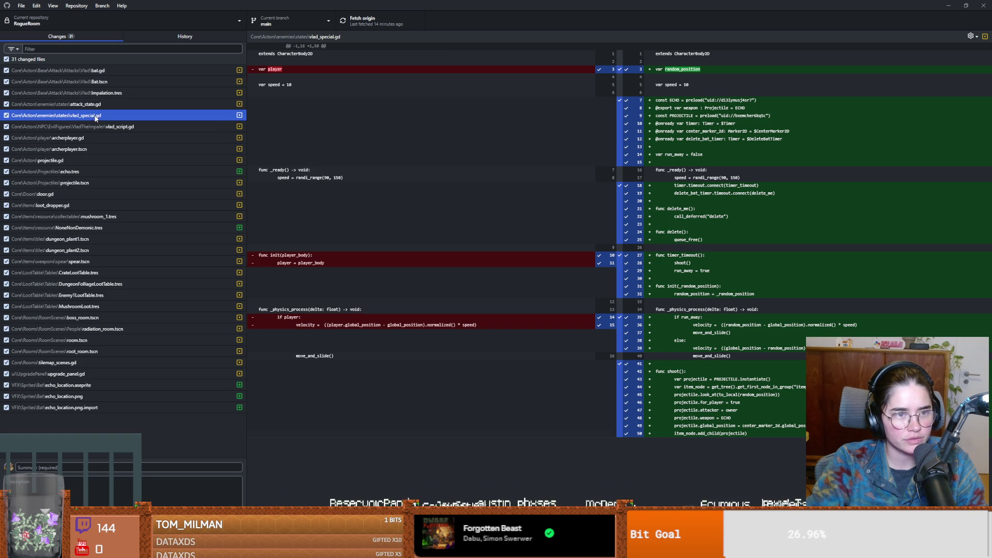
pyautogui.hotkey('alt', 'Tab')
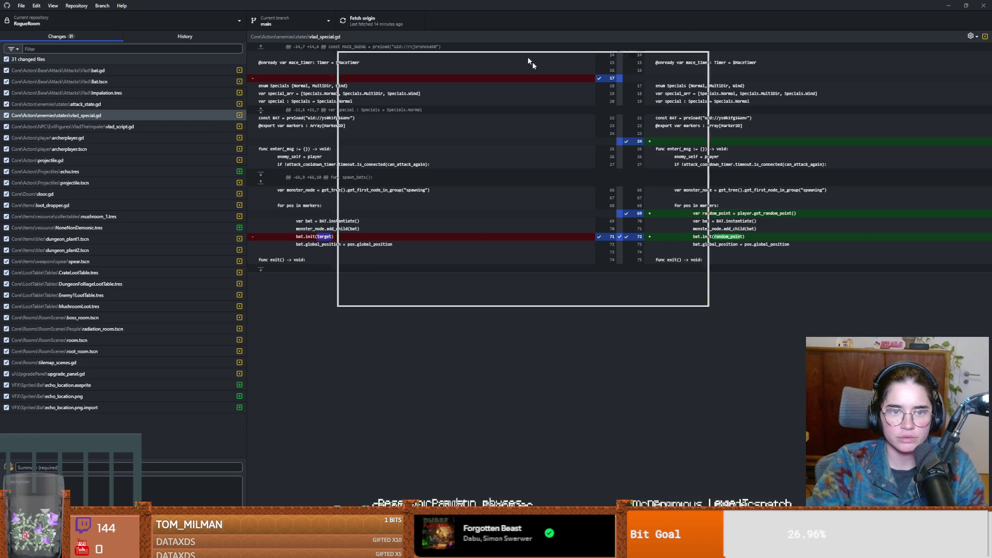
pyautogui.write(',')
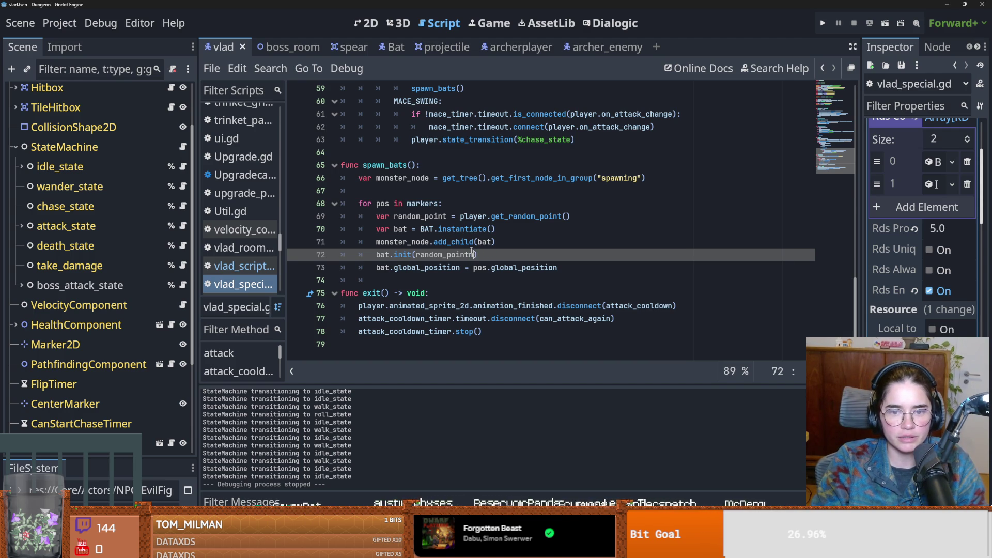
# - Save vlad_special.gd with target passed as bat.init's second argument on line 72
pyautogui.hotkey('ctrl', 's')
pyautogui.press('Up')
pyautogui.press('Up')
pyautogui.press('Up')
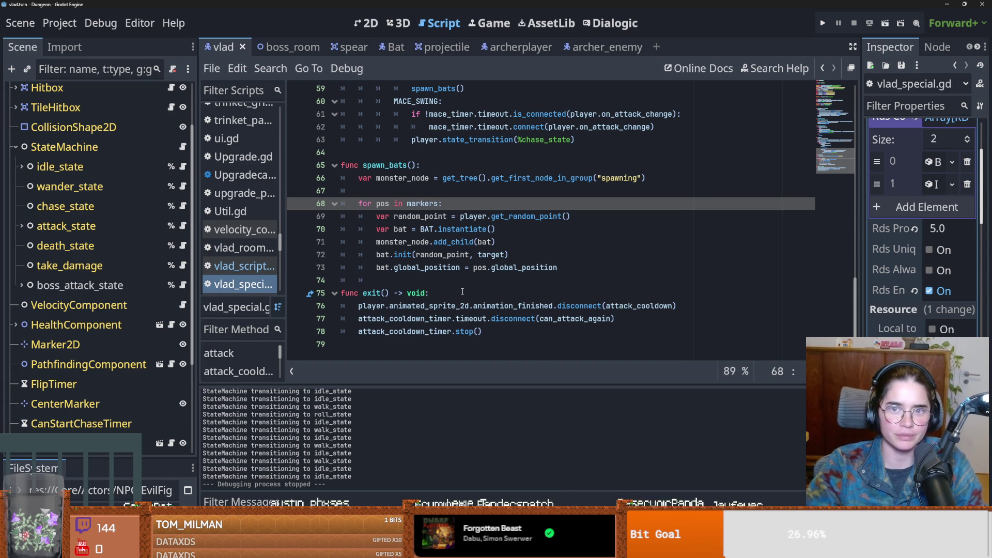
pyautogui.hotkey('ctrl', 's')
pyautogui.click(491, 256)
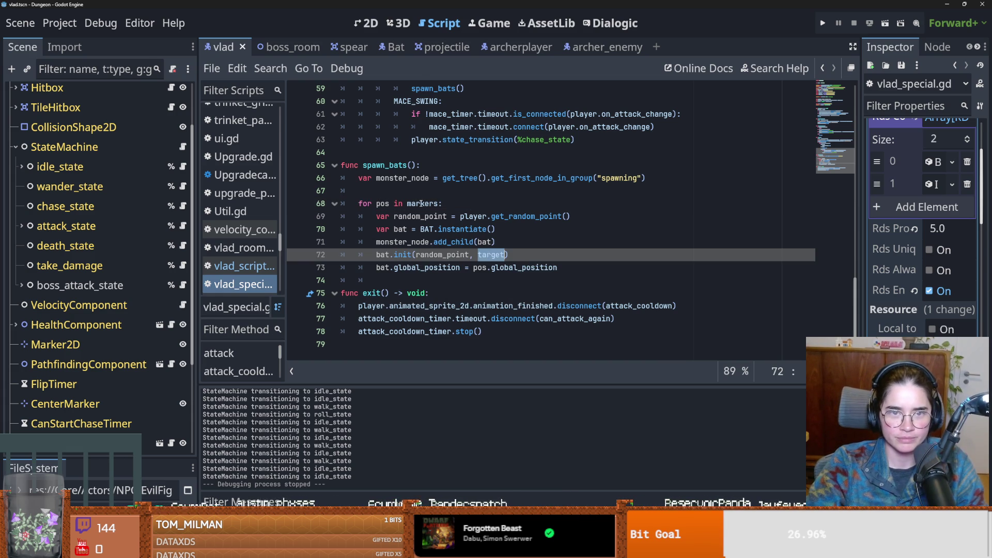
# - Open the Bat scene's bat.gd and declare var player on line 4
pyautogui.click(394, 47)
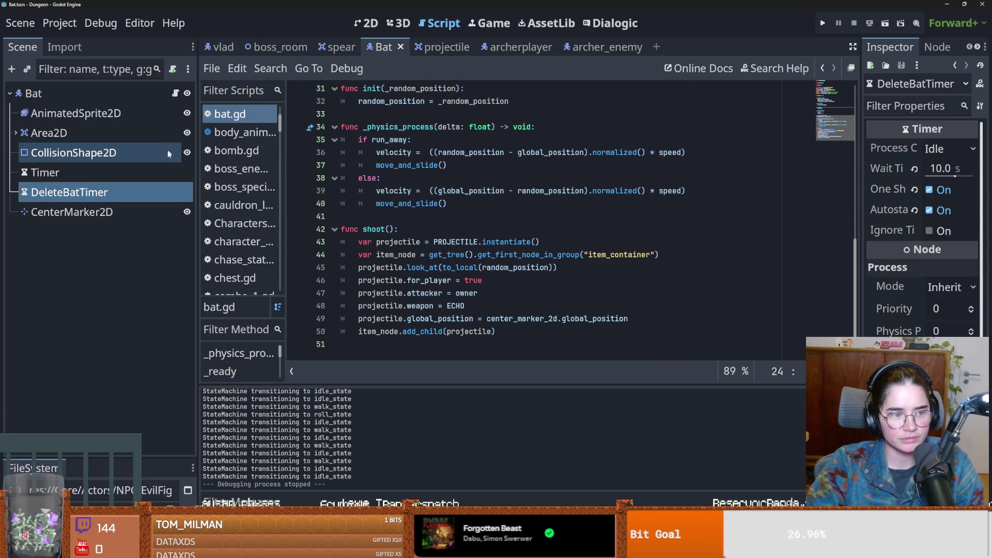
pyautogui.click(176, 93)
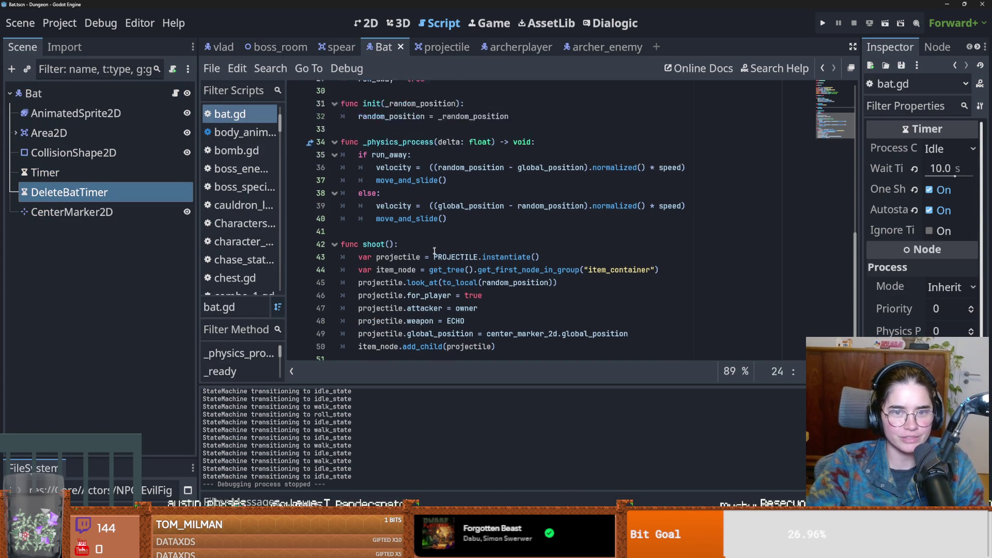
pyautogui.scroll(10, 393, 249)
pyautogui.click(375, 242)
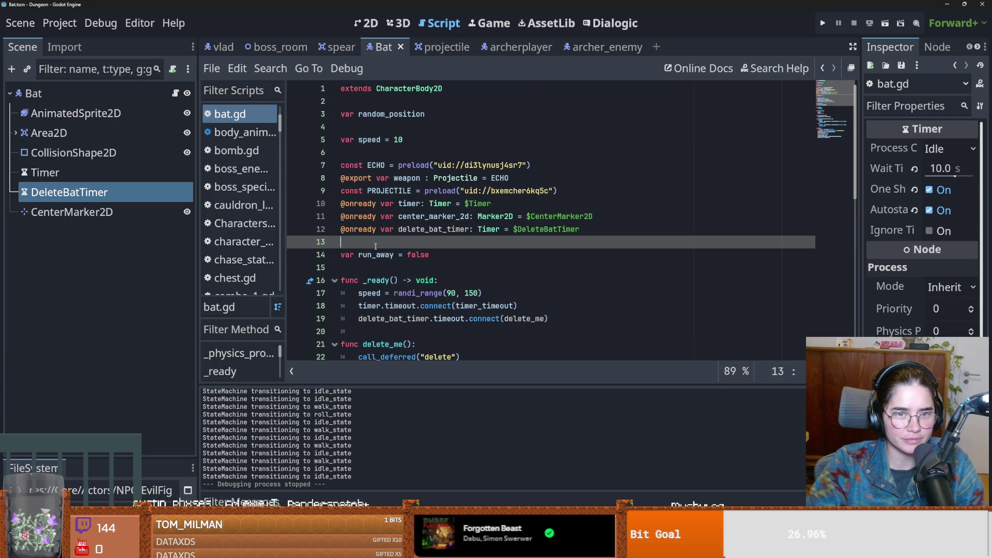
pyautogui.click(364, 124)
pyautogui.write('var player')
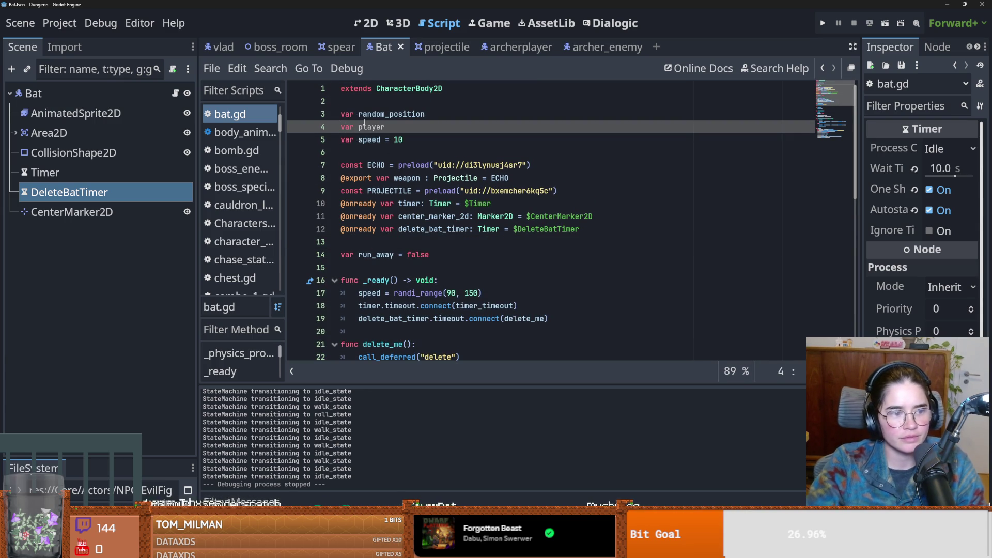
pyautogui.click(496, 242)
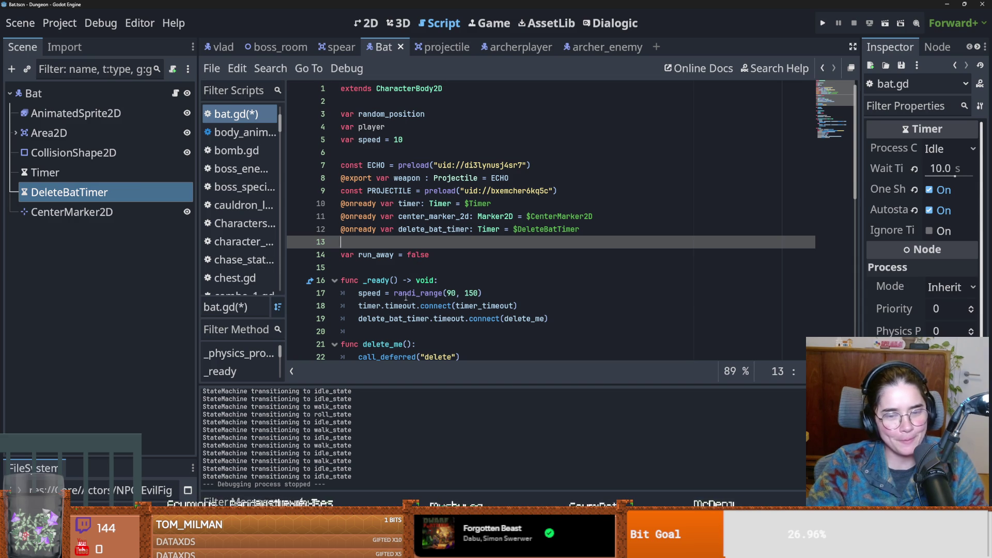
# - Add a target parameter to bat.gd's init and store it in player
pyautogui.scroll(-5, 405, 297)
pyautogui.click(456, 203)
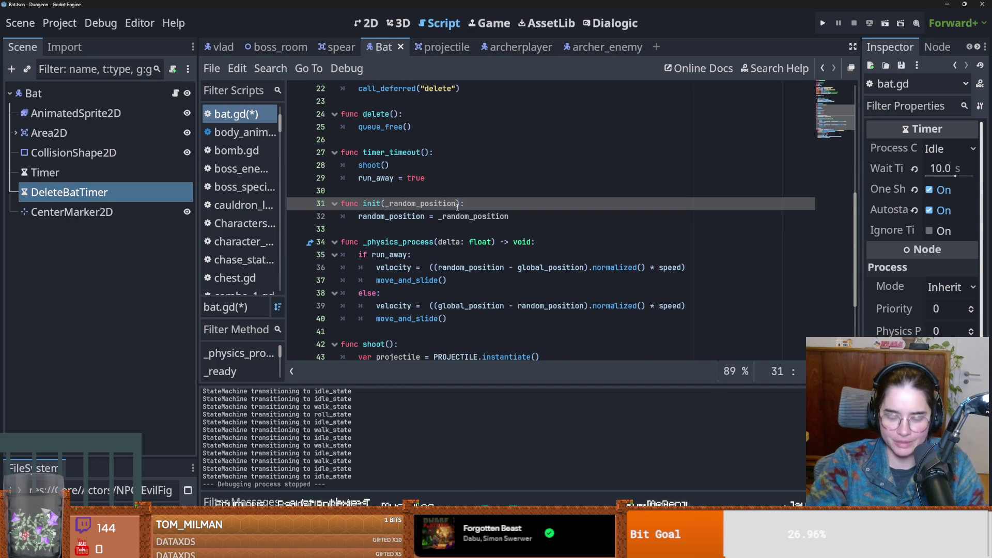
pyautogui.write(', target')
pyautogui.scroll(5, 457, 234)
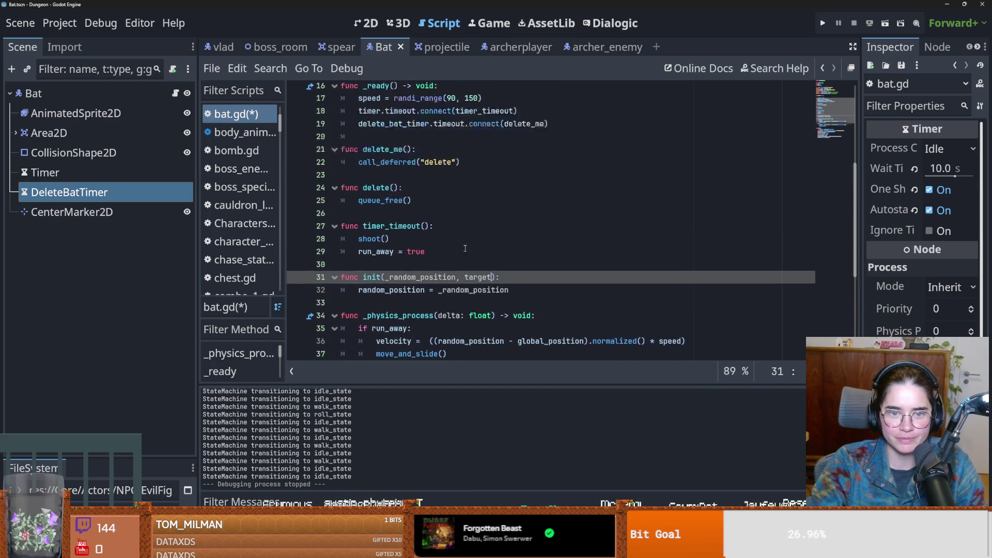
pyautogui.click(368, 122)
pyautogui.scroll(-5, 450, 270)
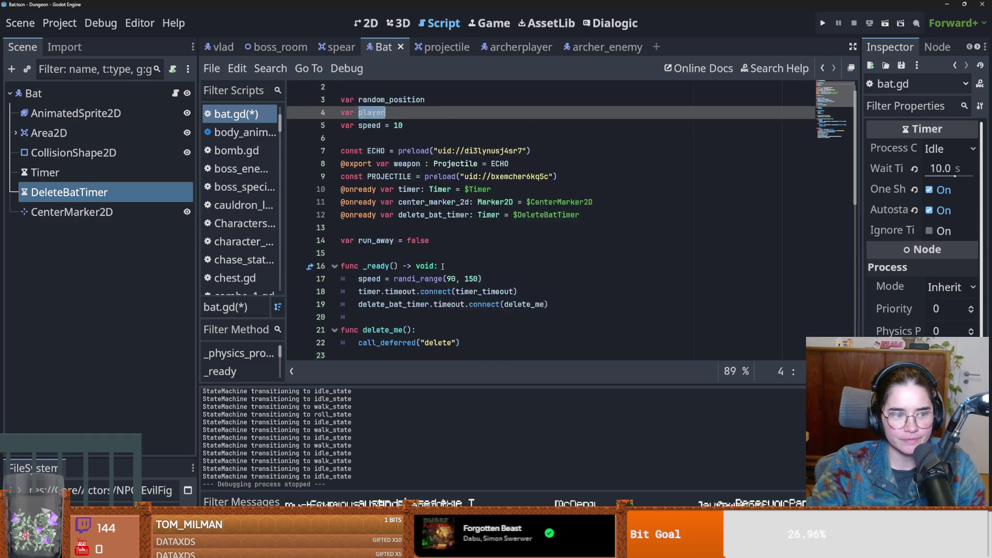
pyautogui.scroll(-1, 450, 271)
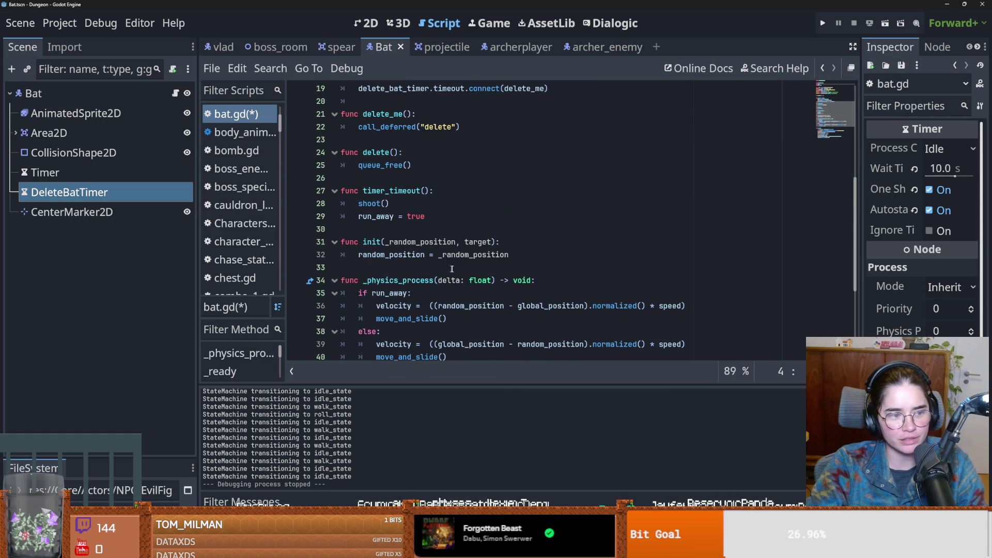
pyautogui.click(531, 256)
pyautogui.press('Return')
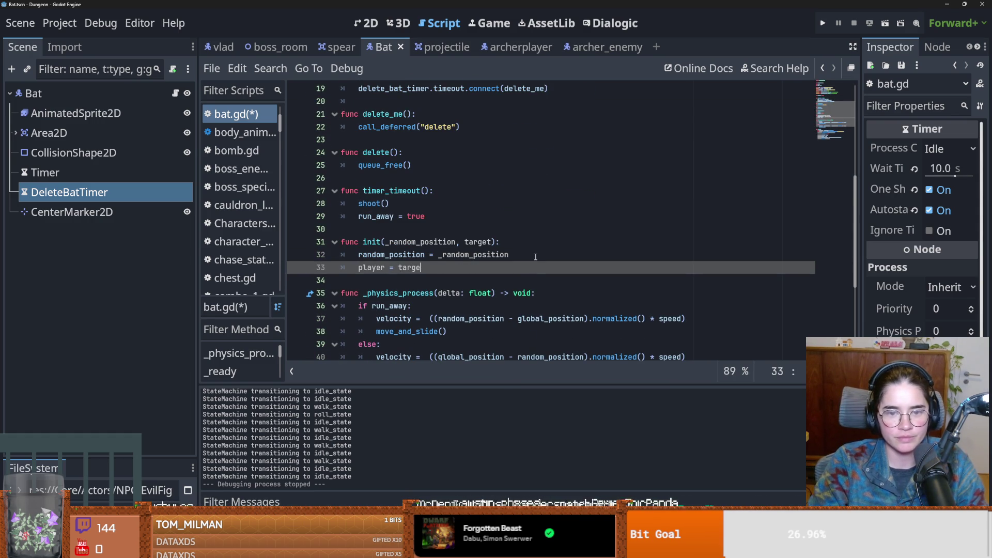
pyautogui.write('t')
pyautogui.click(422, 279)
# - Aim the bat's projectile at the player instead of random_position and save
pyautogui.scroll(-4, 425, 271)
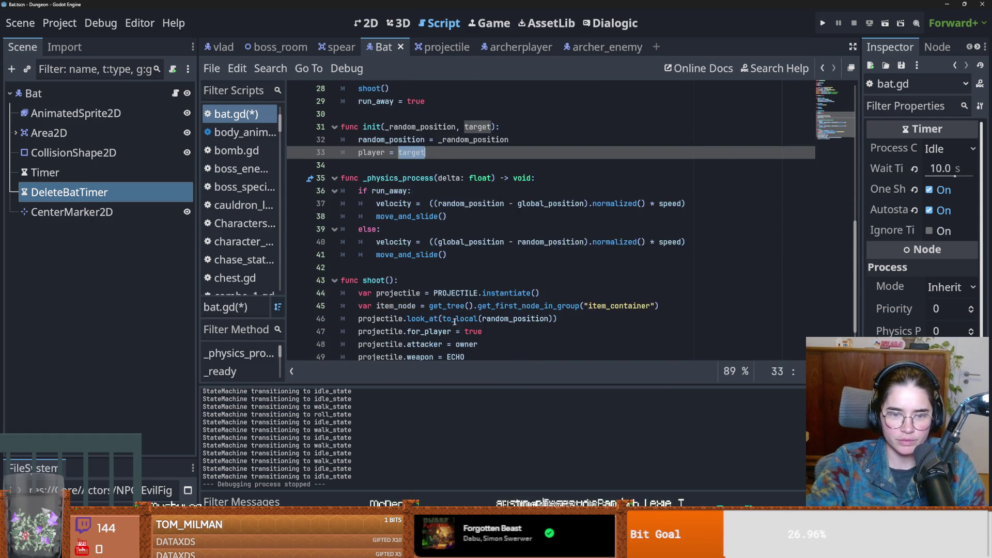
pyautogui.doubleClick(406, 243)
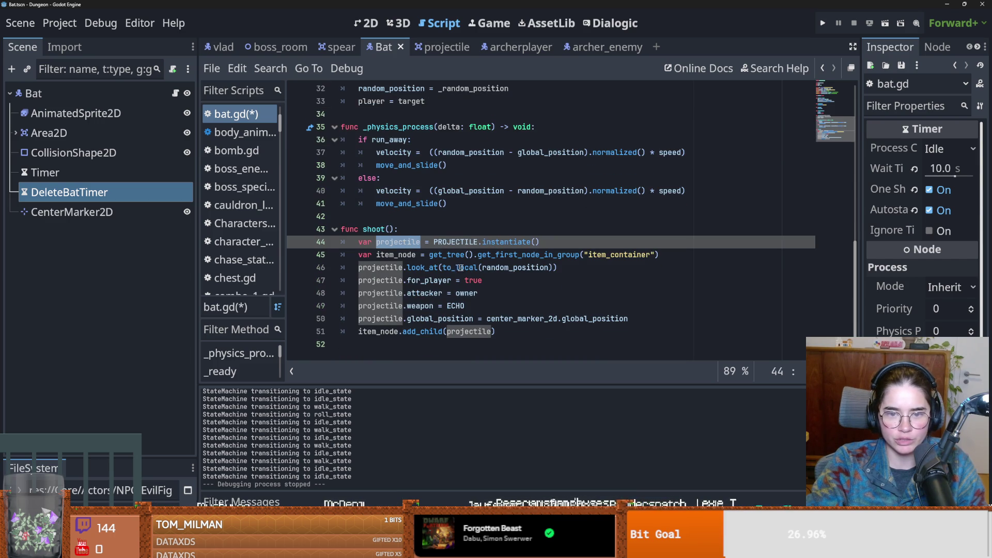
pyautogui.doubleClick(517, 268)
pyautogui.write('target.global')
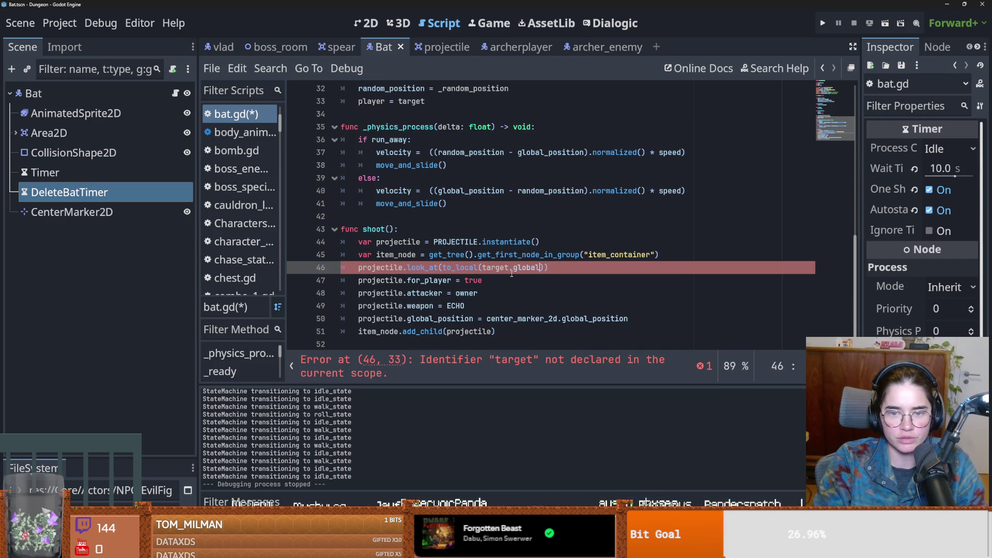
pyautogui.doubleClick(497, 270)
pyautogui.write('pl')
pyautogui.hotkey('ctrl', 's')
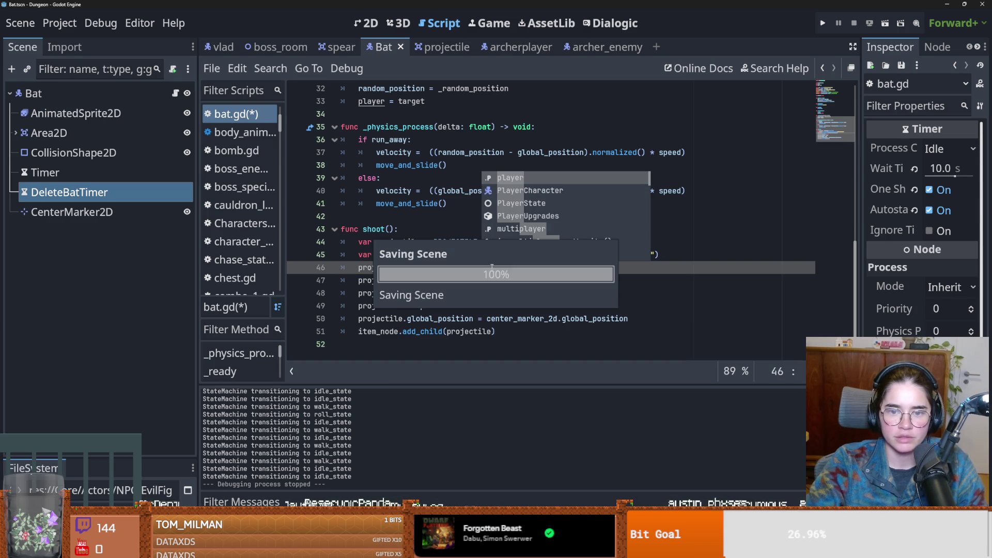
# - Change the bat's speed default to 8, save, and run the Dungeon game
pyautogui.click(512, 255)
pyautogui.scroll(1, 515, 274)
pyautogui.scroll(10, 514, 274)
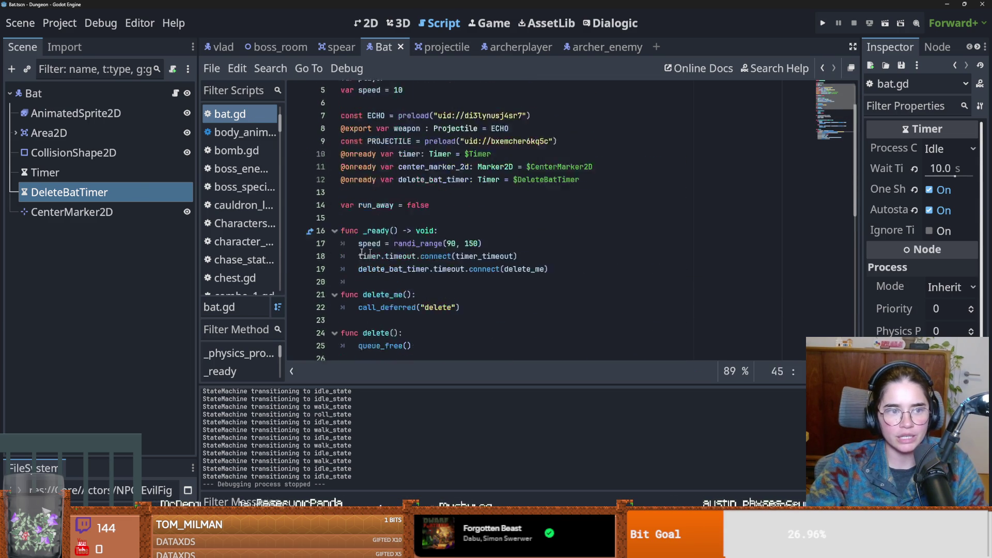
pyautogui.click(400, 138)
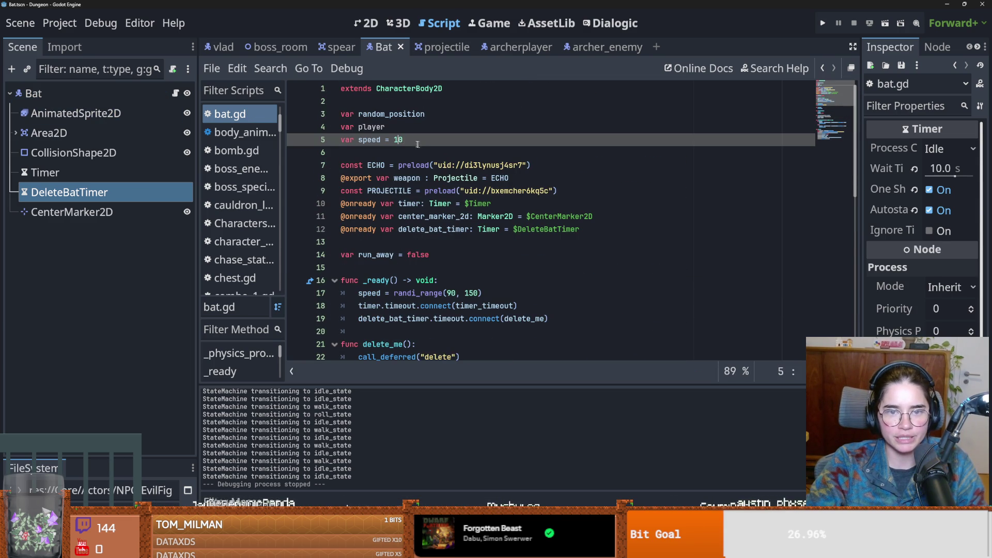
pyautogui.write('8')
pyautogui.hotkey('ctrl', 's')
pyautogui.click(822, 23)
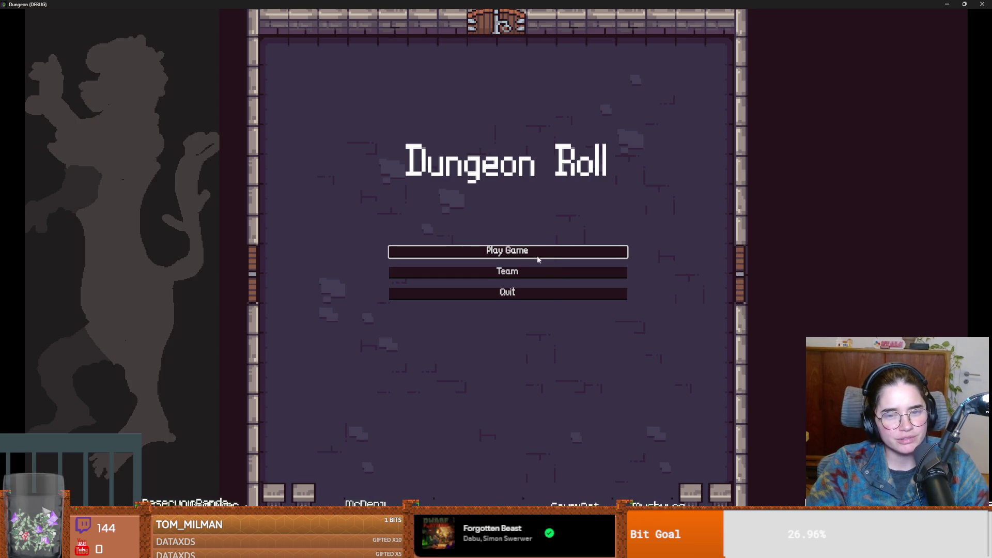
# - Start a new run as the Warrior and clear the crates with on_destroy_crates
pyautogui.click(537, 253)
pyautogui.click(436, 198)
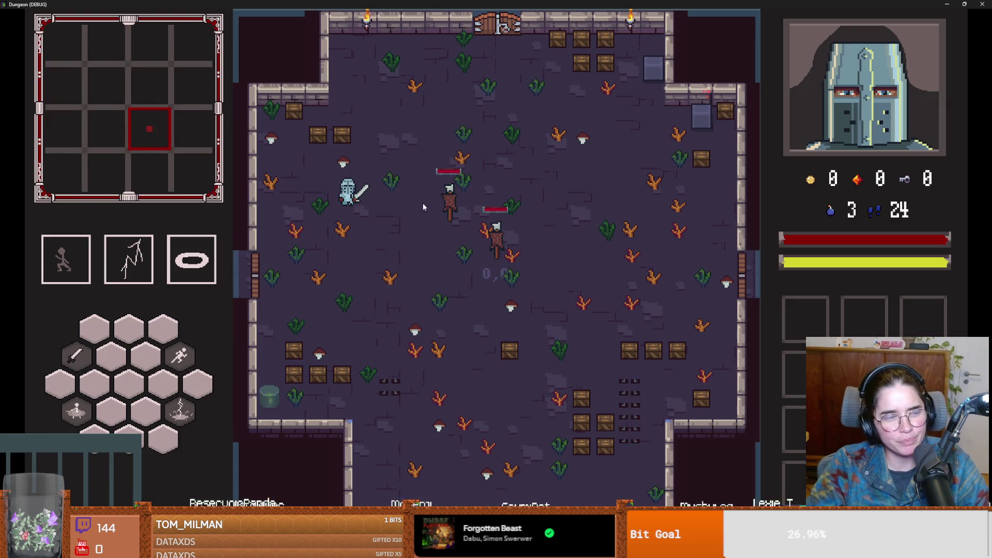
pyautogui.press('`')
pyautogui.press('`')
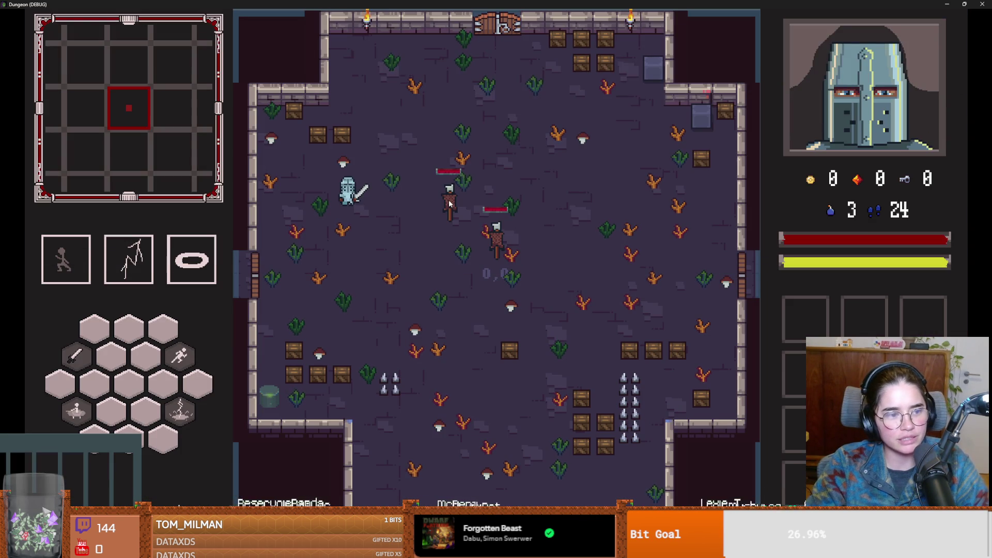
pyautogui.press('`')
pyautogui.press('BackSpace')
pyautogui.press('BackSpace')
pyautogui.write('on')
pyautogui.press('Tab')
pyautogui.press('Return')
pyautogui.press('`')
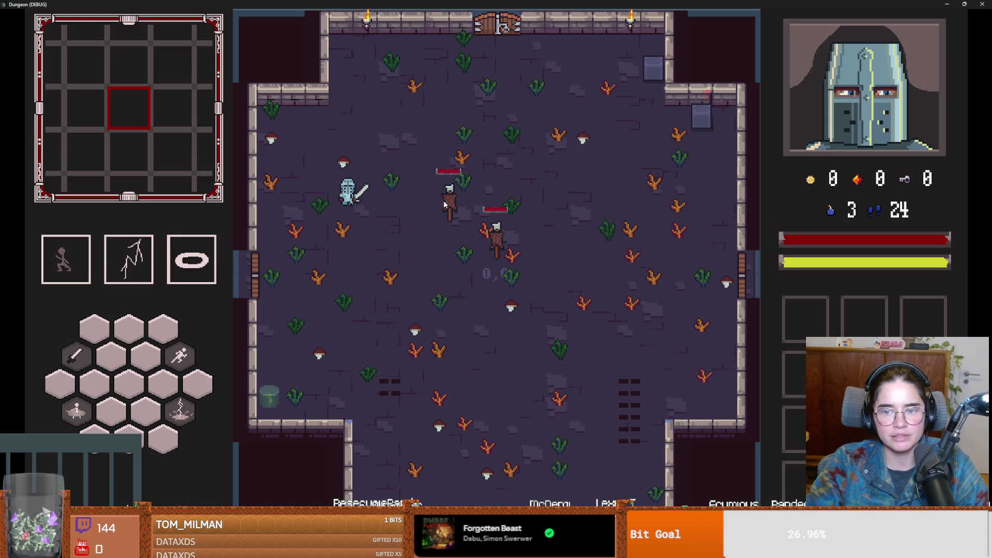
# - Travel to another room with the debug room picker and destroy its crates again
pyautogui.hotkey('a', 's')
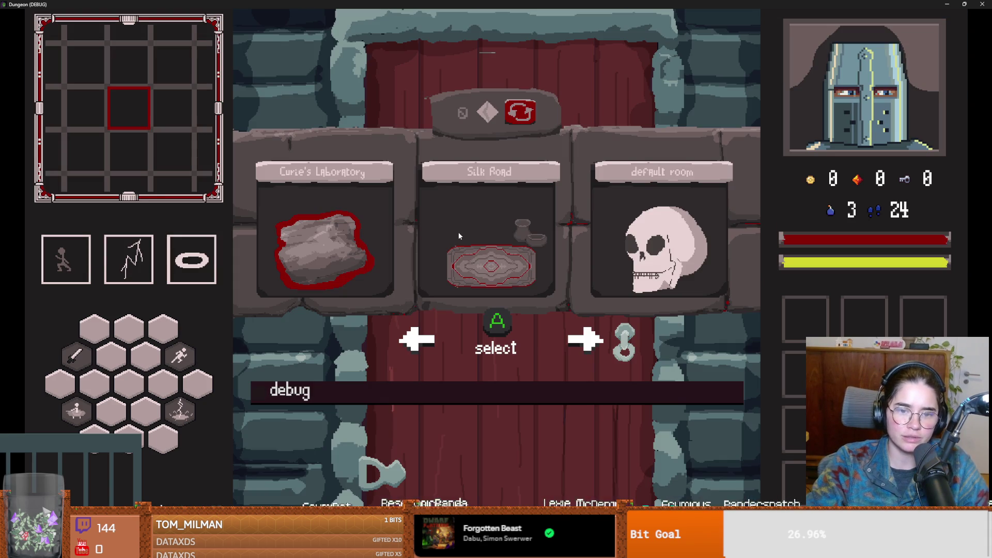
pyautogui.click(427, 392)
pyautogui.click(495, 442)
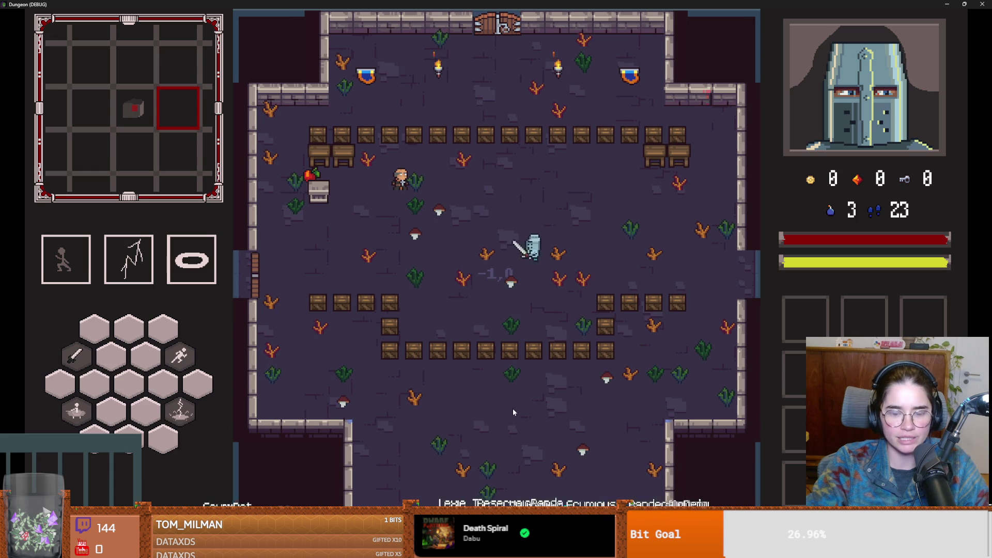
pyautogui.press('`')
pyautogui.press('Up')
pyautogui.press('Return')
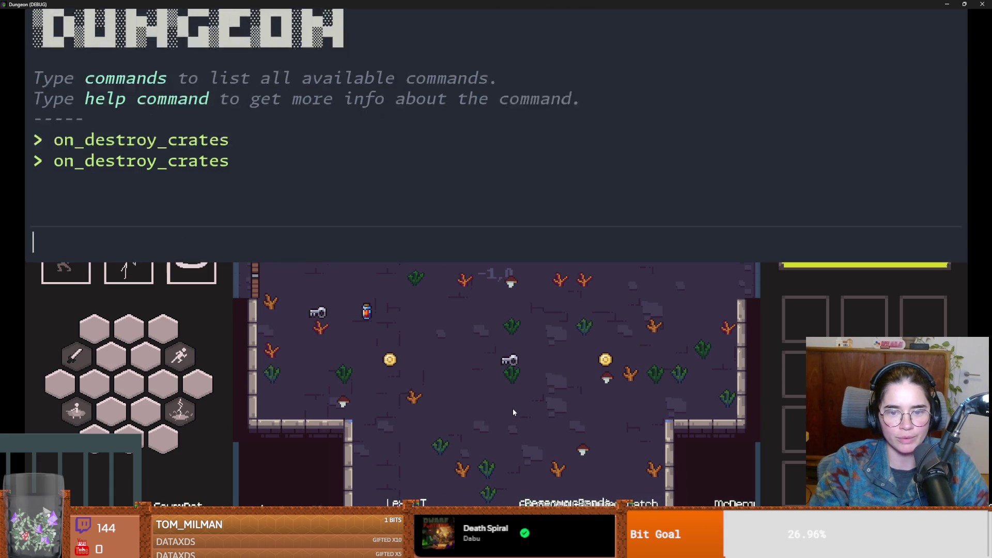
pyautogui.press('`')
# - Walk and dash around the room to collect the keys and coins
pyautogui.hotkey('s', 'a')
pyautogui.press('a')
pyautogui.hotkey('w', 'a')
pyautogui.press('s')
pyautogui.hotkey('s', 'd')
pyautogui.press('space')
pyautogui.press('d')
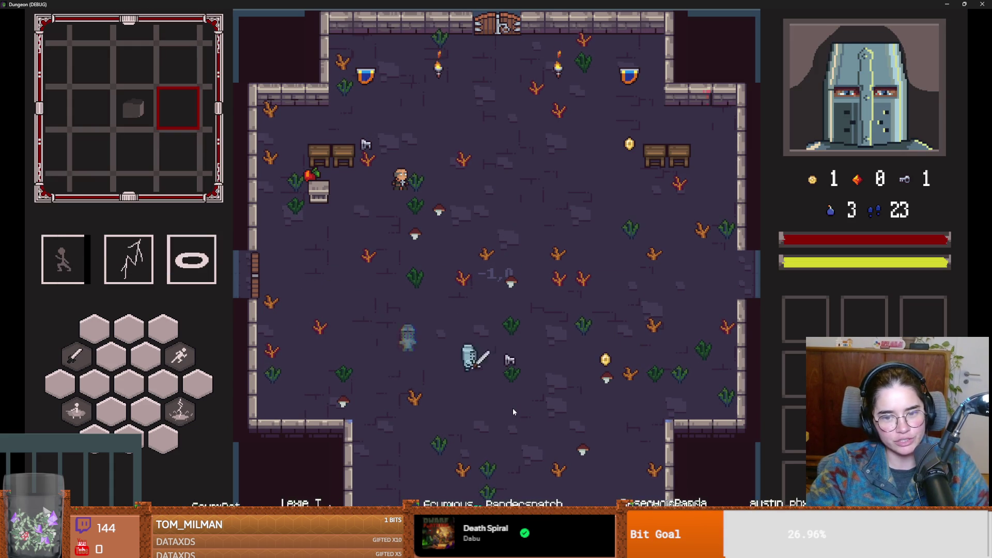
pyautogui.press('w')
pyautogui.press('space')
pyautogui.press('w')
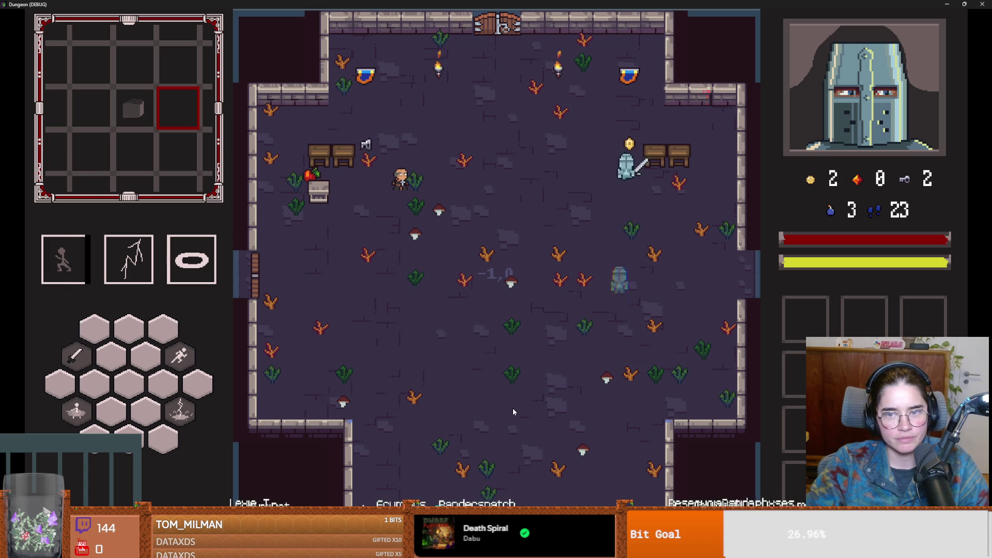
pyautogui.press('a')
pyautogui.press('space')
pyautogui.press('a')
pyautogui.press('s')
pyautogui.hotkey('s', 'd')
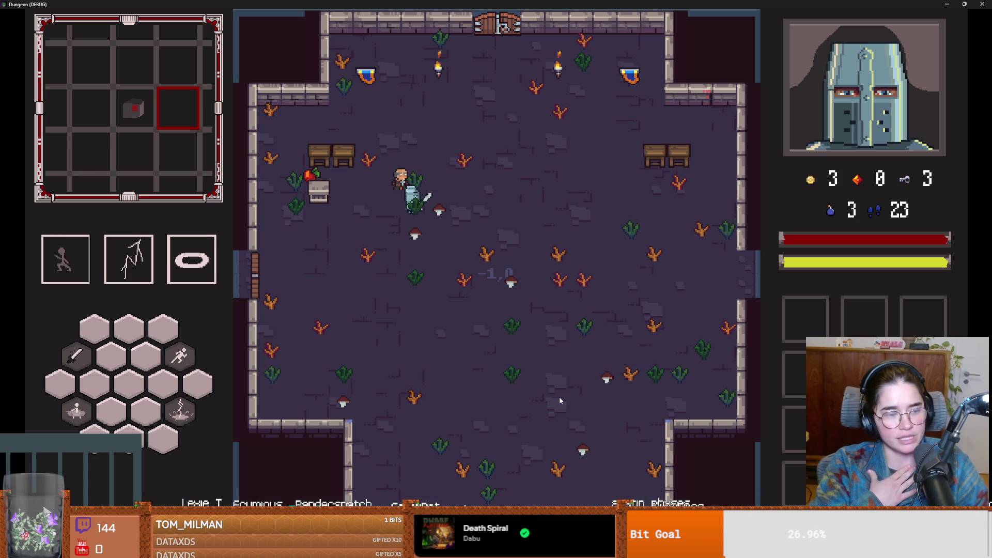
# - Teleport to room 0,-4 with tp_to_before_boss and dash through the top door
pyautogui.press('`')
pyautogui.write('tp')
pyautogui.press('Tab')
pyautogui.press('Return')
pyautogui.press('`')
pyautogui.press('w')
pyautogui.press('space')
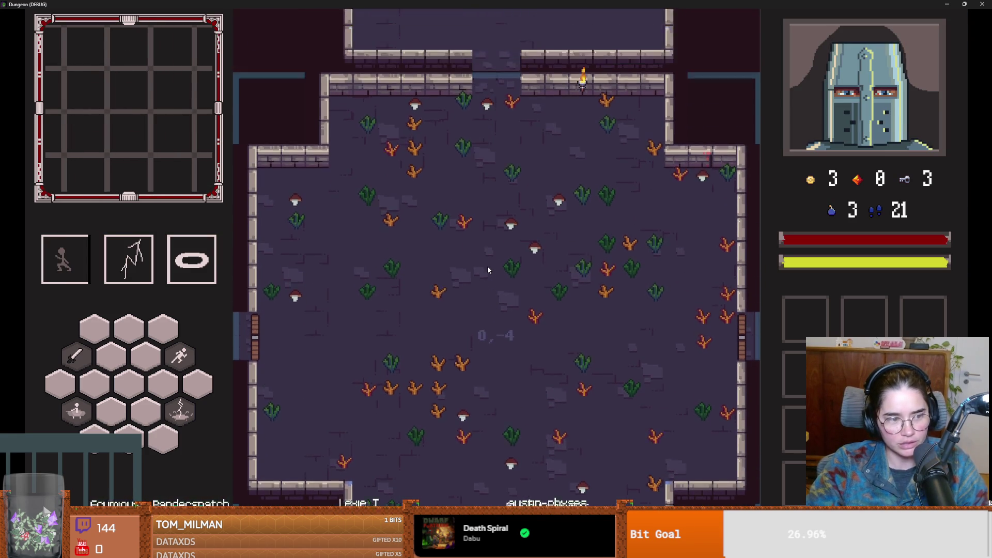
# - Approach Vlad, dismiss his dialogue to start the fight, and begin dodging him
pyautogui.press('a')
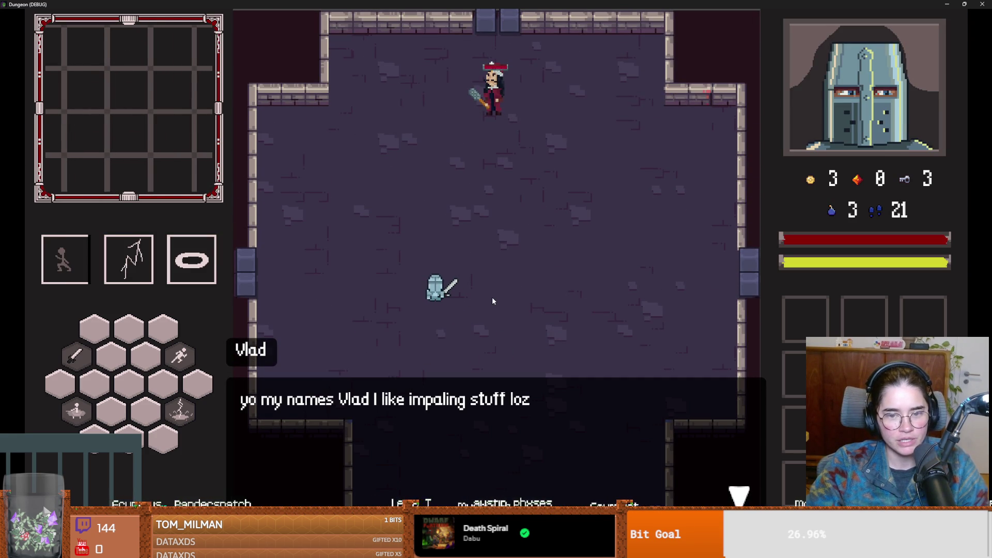
pyautogui.click(451, 342)
pyautogui.press('d')
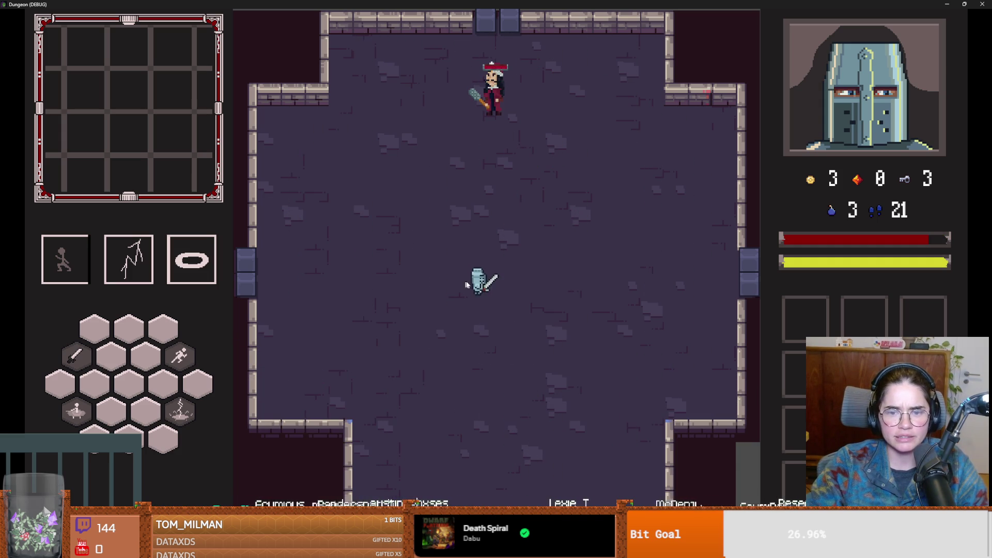
pyautogui.press('a')
pyautogui.press('s')
pyautogui.press('d')
pyautogui.press('w')
pyautogui.press('w')
pyautogui.press('d')
pyautogui.press('space')
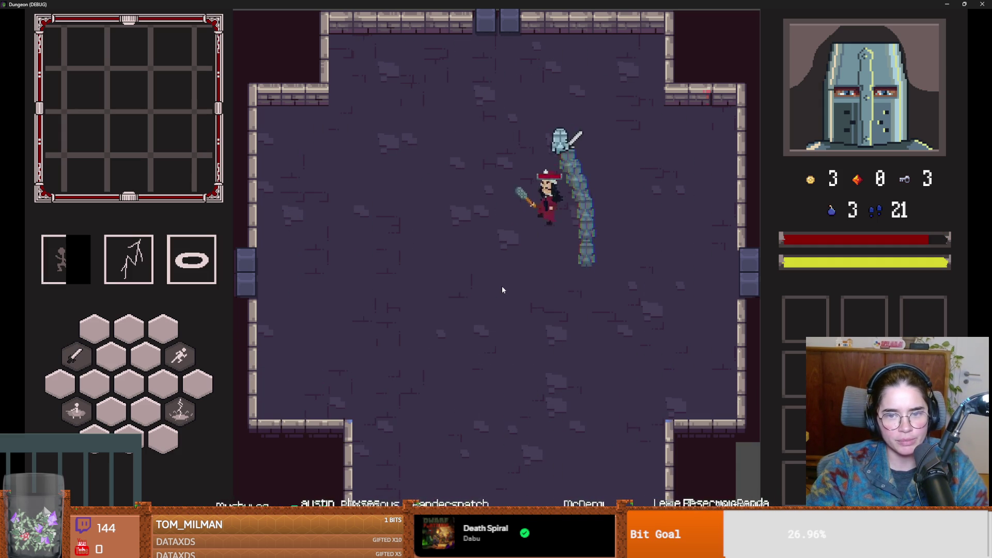
# - Keep dodging Vlad and his bats, then shrink the game into a small window
pyautogui.press('a')
pyautogui.press('s')
pyautogui.press('d')
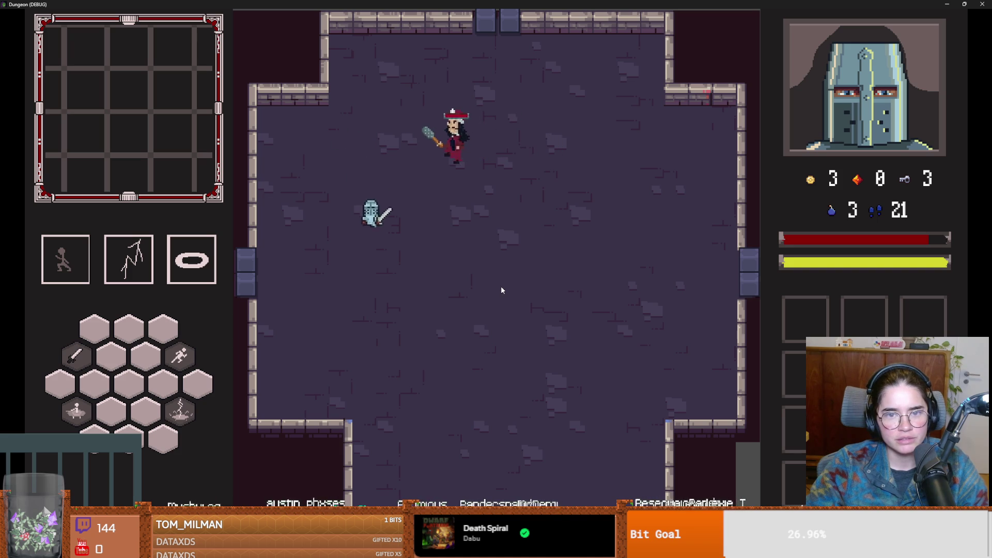
pyautogui.press('s')
pyautogui.press('d')
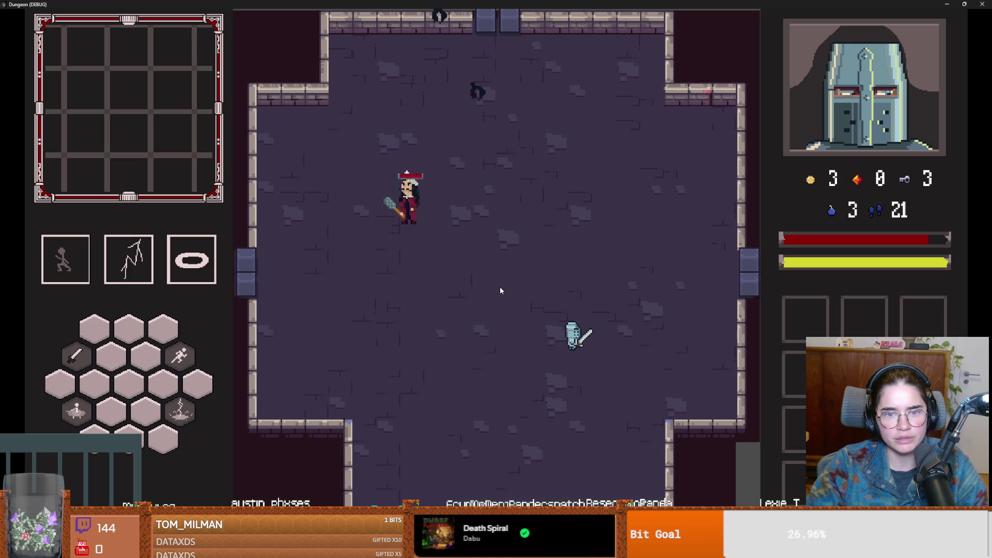
pyautogui.press('d')
pyautogui.press('w')
pyautogui.press('space')
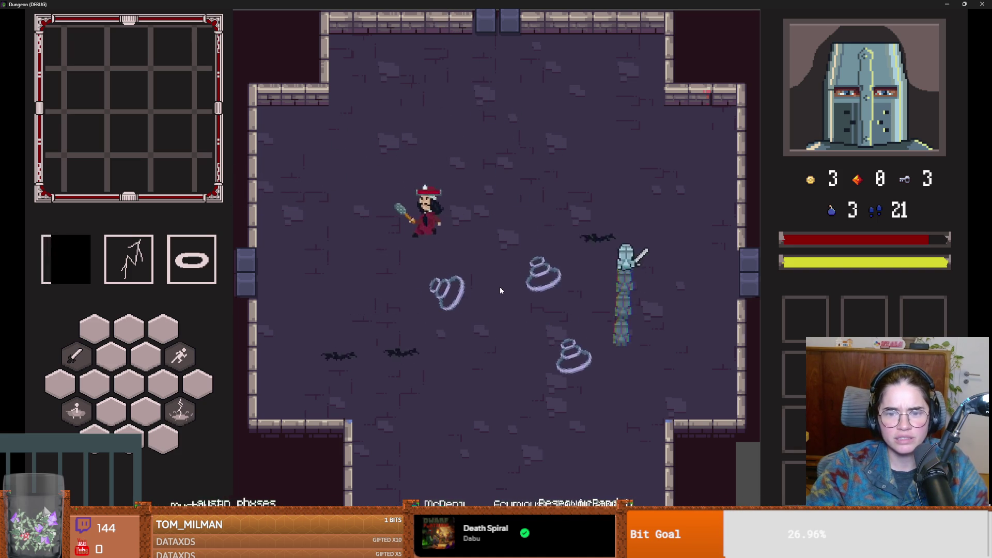
pyautogui.press('a')
pyautogui.press('s')
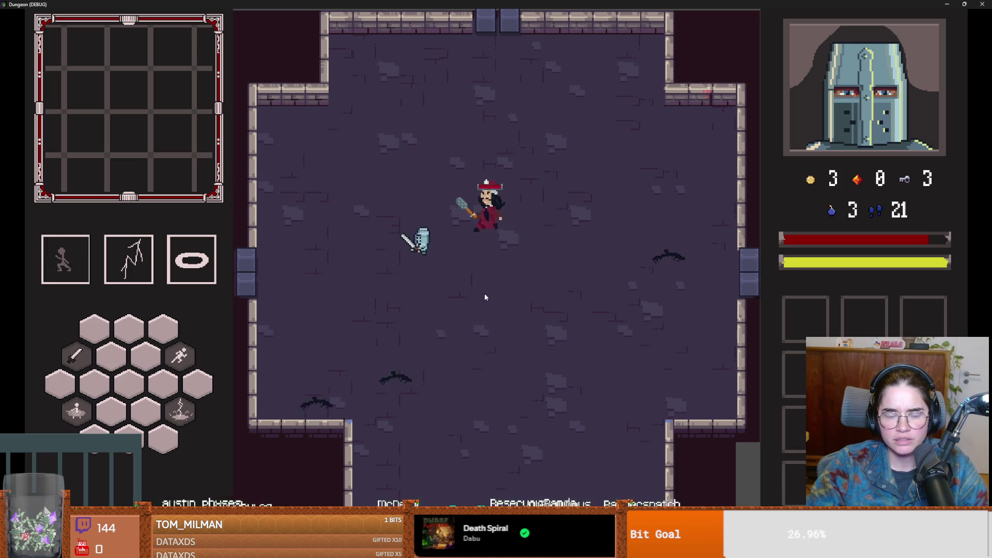
pyautogui.press('super+Down')
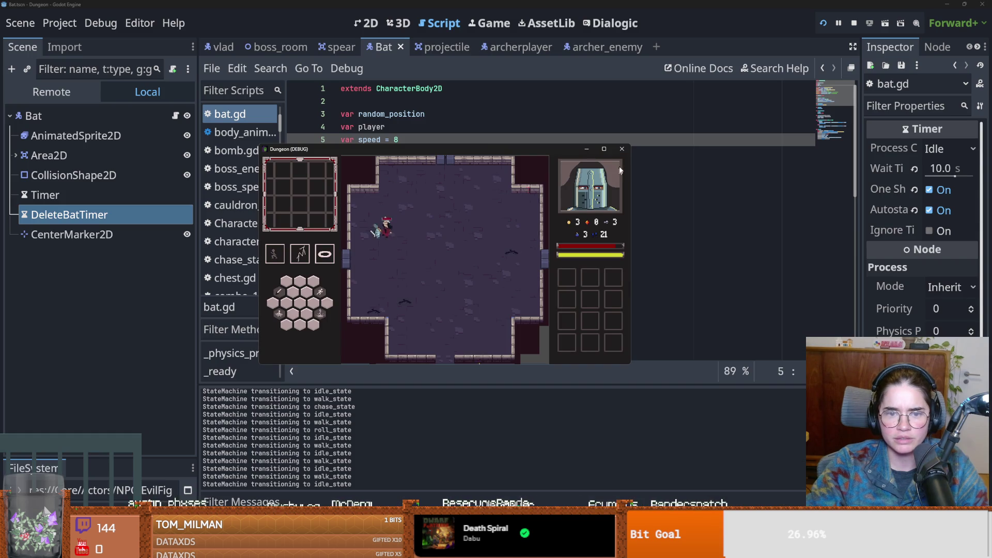
# - Close the Dungeon debug window and switch to the Firefox 'Rashers denmark chips' image results
pyautogui.click(622, 150)
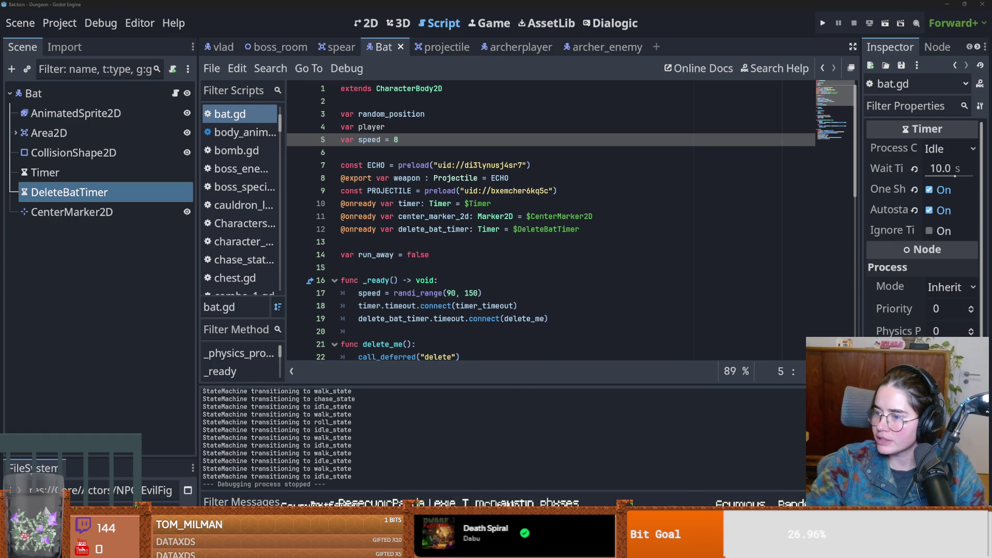
pyautogui.hotkey('alt', 'Tab')
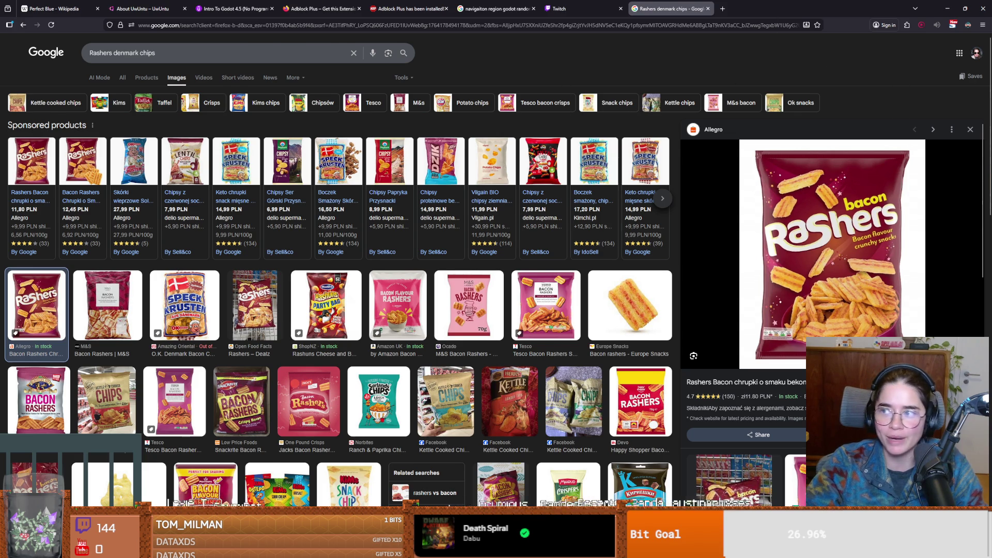
pyautogui.hotkey('alt', 'Tab')
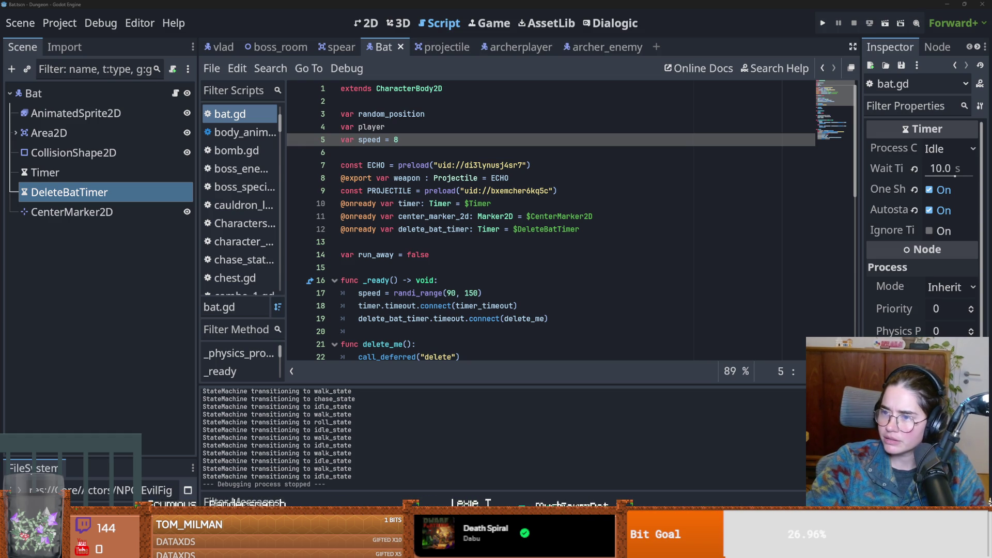
pyautogui.hotkey('alt', 'Tab')
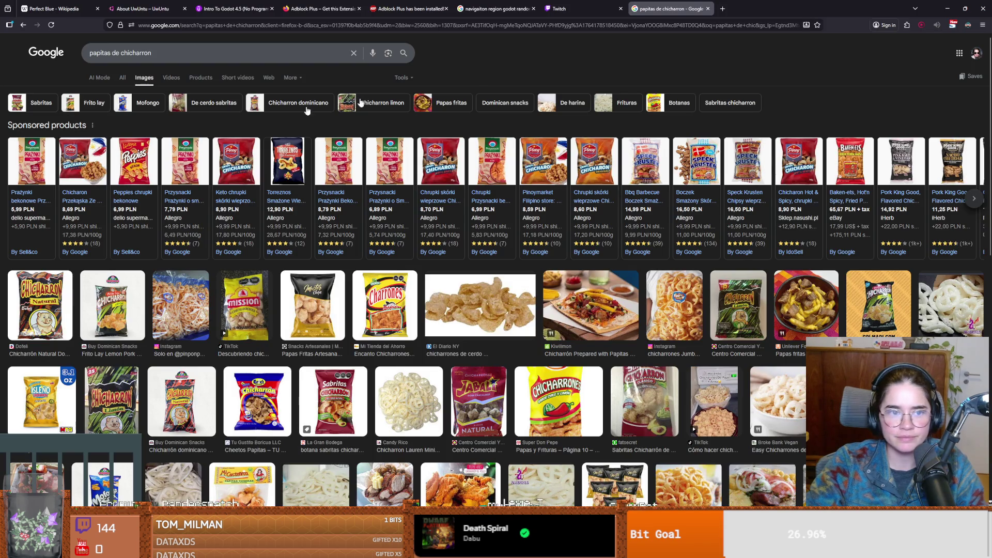
pyautogui.click(722, 9)
pyautogui.hotkey('alt', 'Tab')
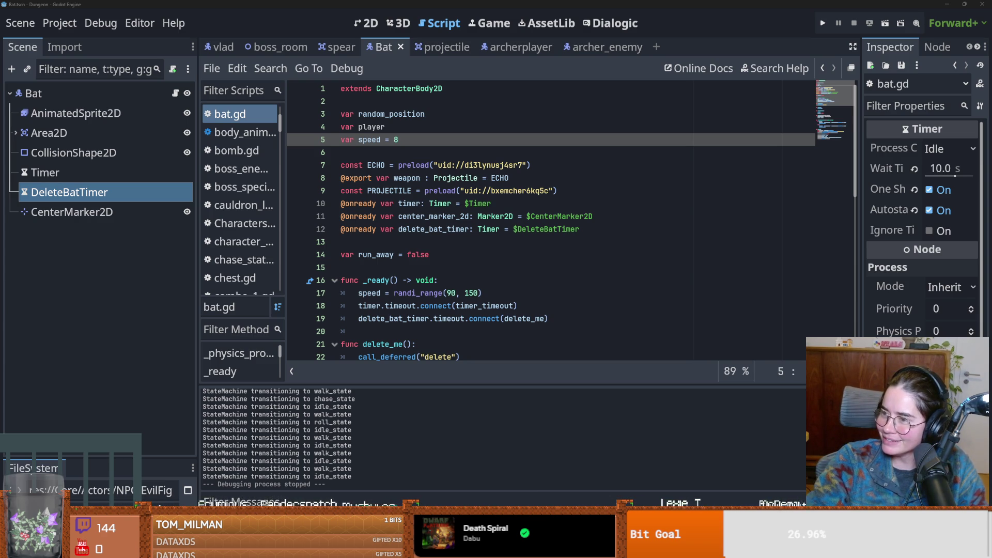
pyautogui.hotkey('alt', 'Tab')
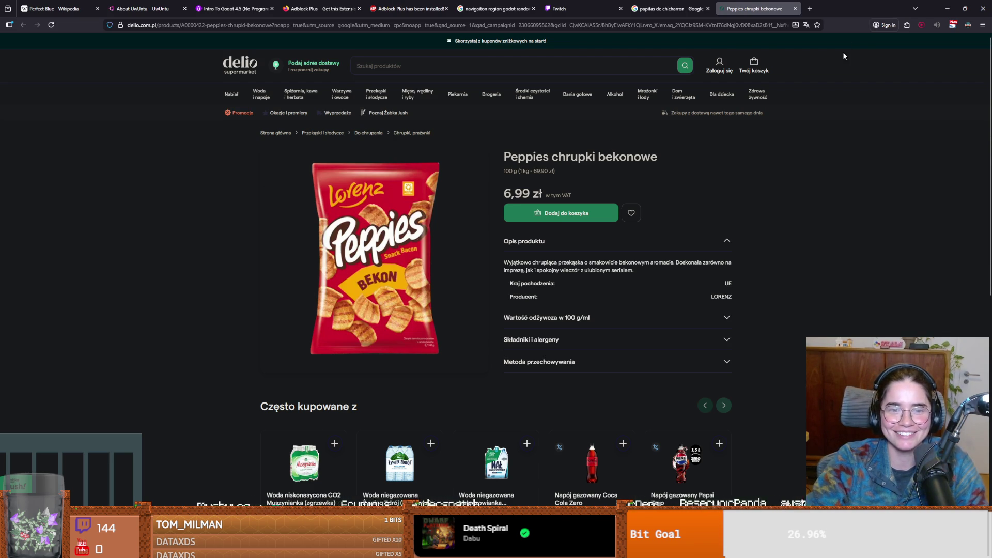
pyautogui.hotkey('alt', 'Tab')
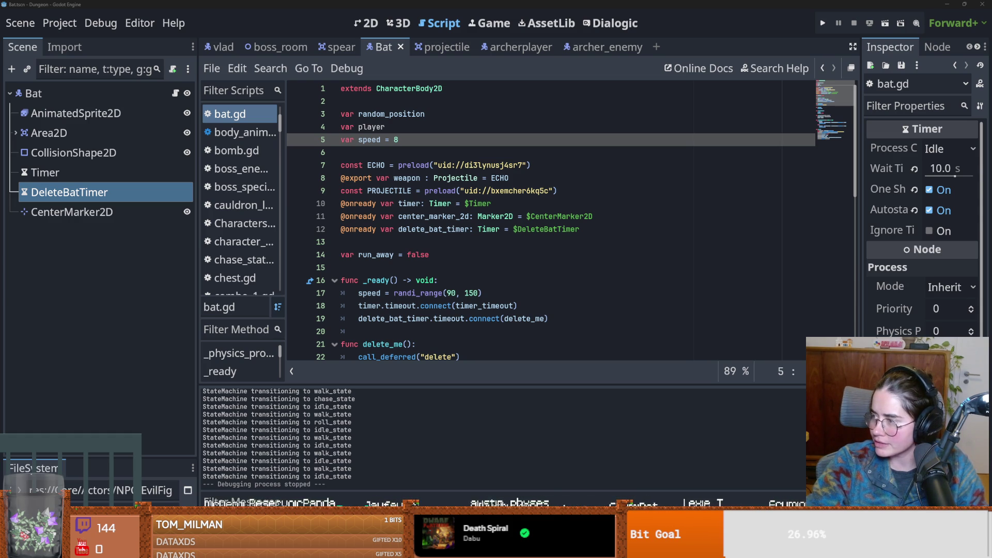
pyautogui.hotkey('alt', 'Tab')
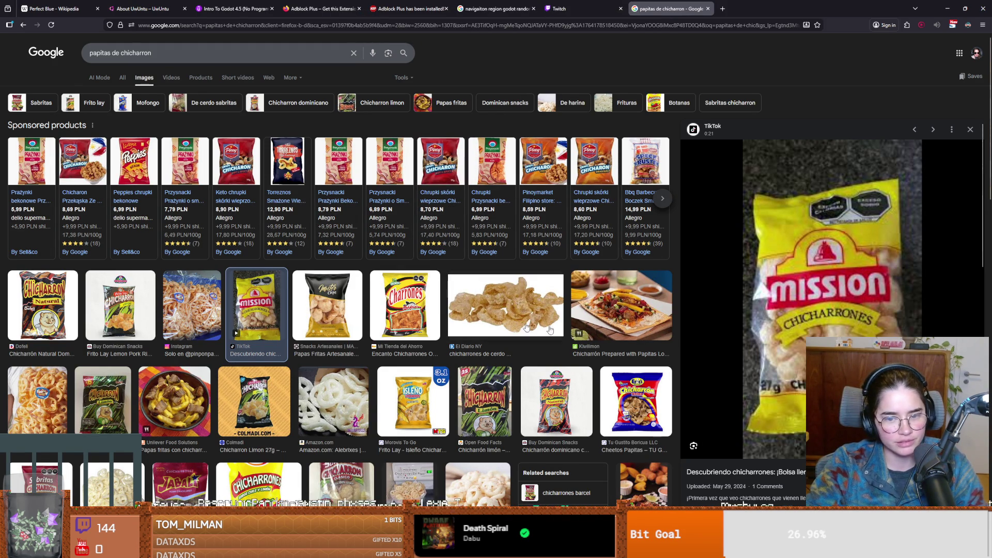
pyautogui.scroll(-2, 793, 335)
pyautogui.scroll(2, 793, 335)
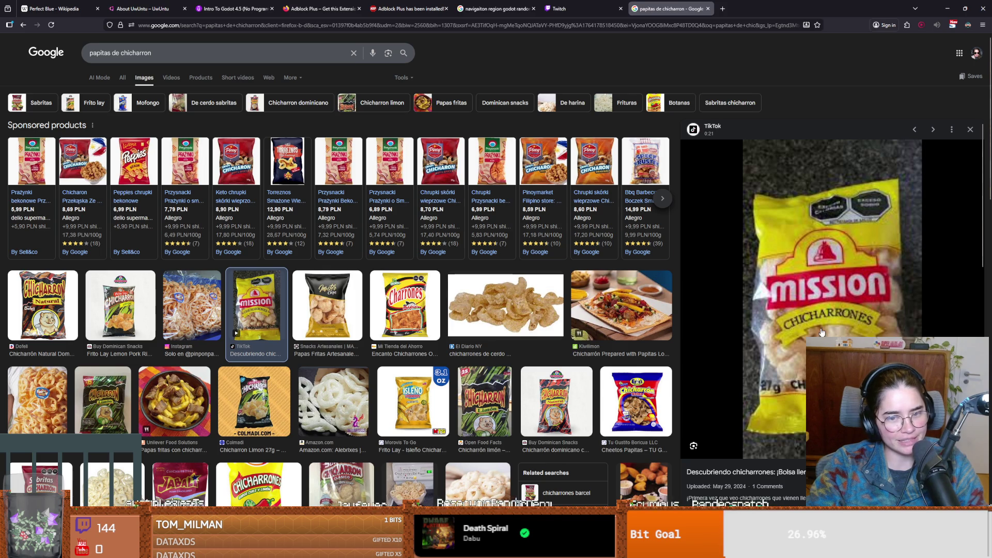
pyautogui.scroll(-2, 454, 406)
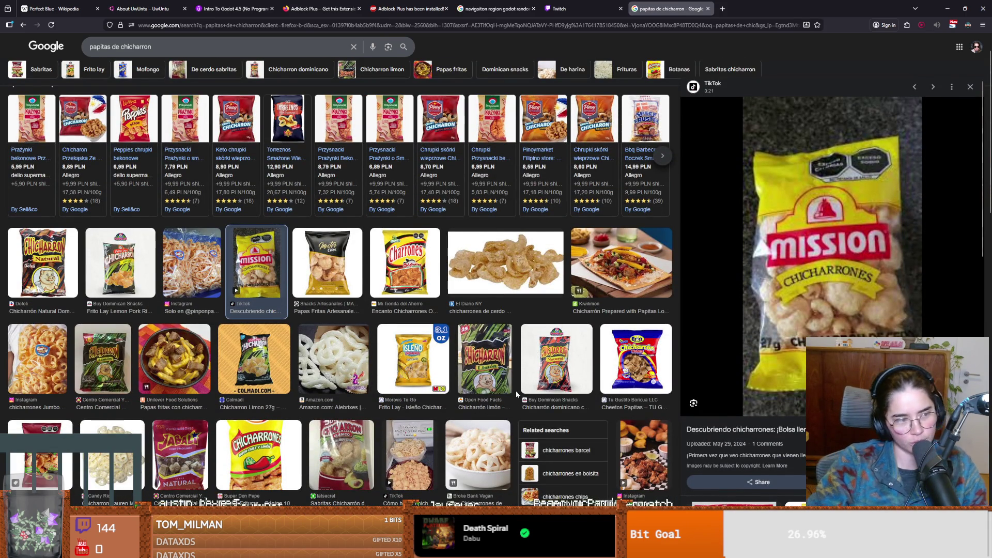
pyautogui.scroll(2, 437, 357)
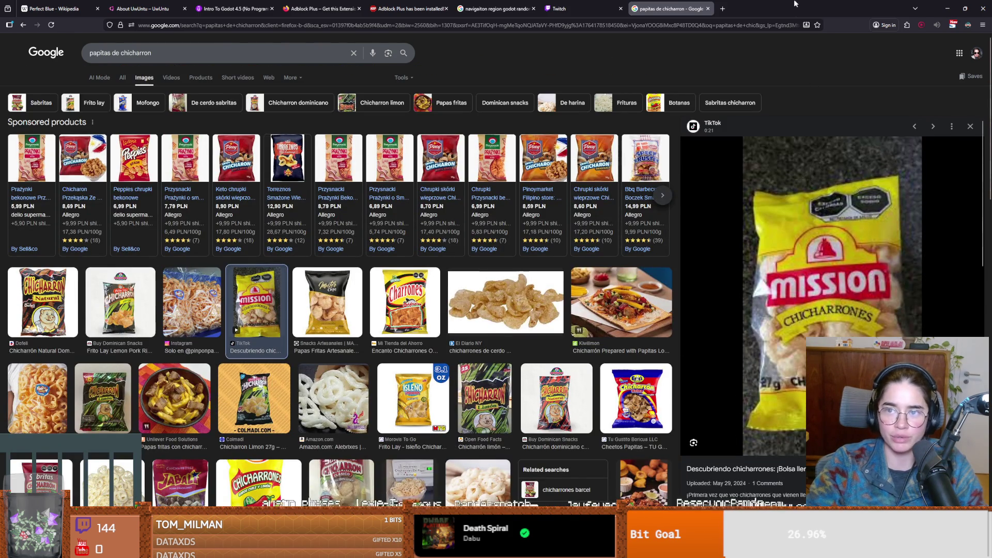
pyautogui.hotkey('alt', 'Tab')
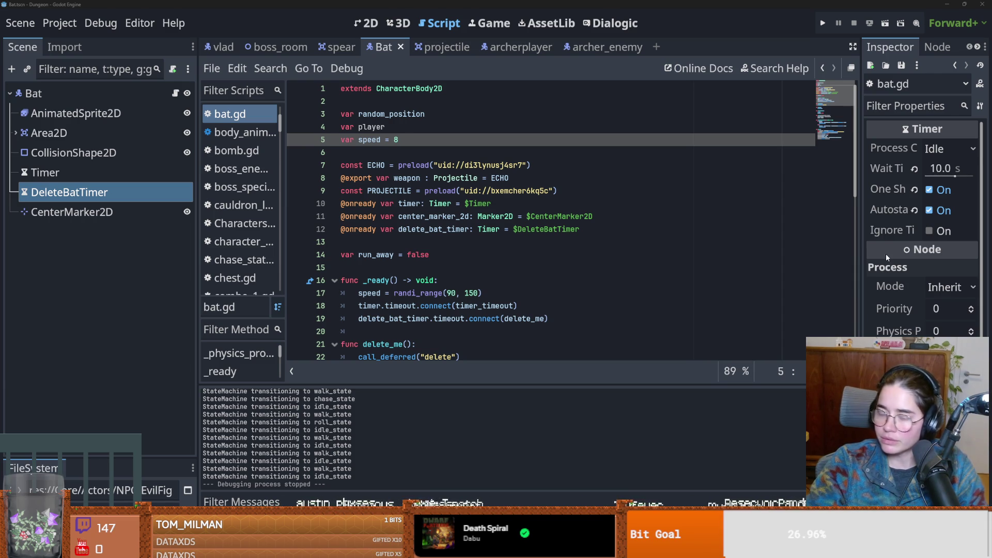
# - Check the delete_bat_timer and random speed lines in bat.gd and save the Bat scene
pyautogui.click(482, 229)
pyautogui.hotkey('ctrl', 's')
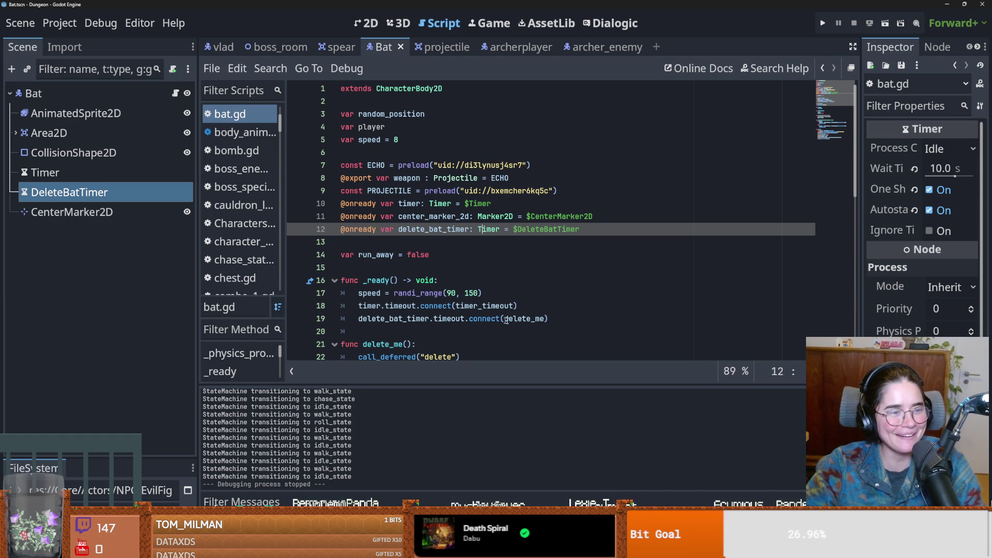
pyautogui.click(441, 293)
pyautogui.hotkey('ctrl', 's')
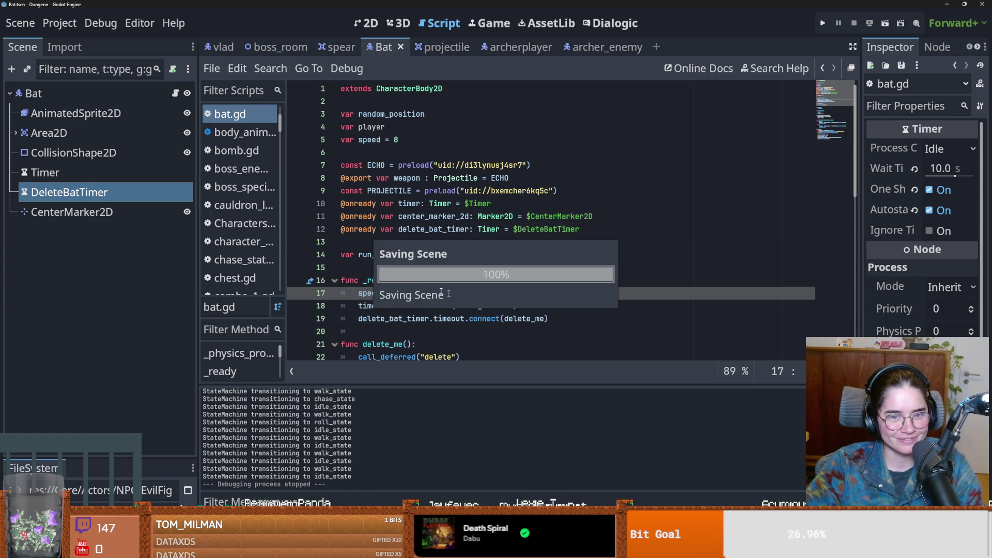
pyautogui.click(441, 267)
pyautogui.scroll(-3, 441, 267)
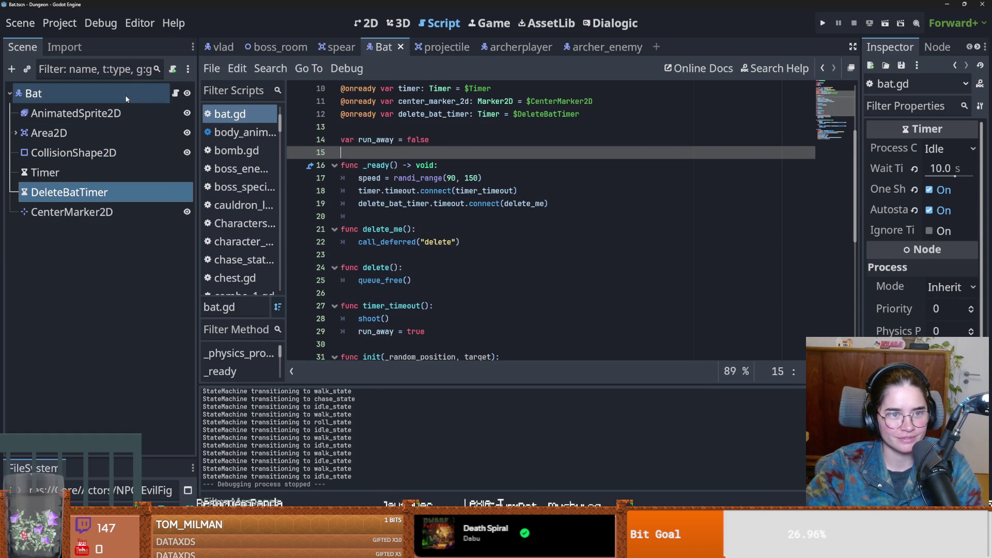
# - Switch to the 2D workspace and open the Vlad boss scene
pyautogui.click(366, 23)
pyautogui.click(439, 47)
pyautogui.click(222, 48)
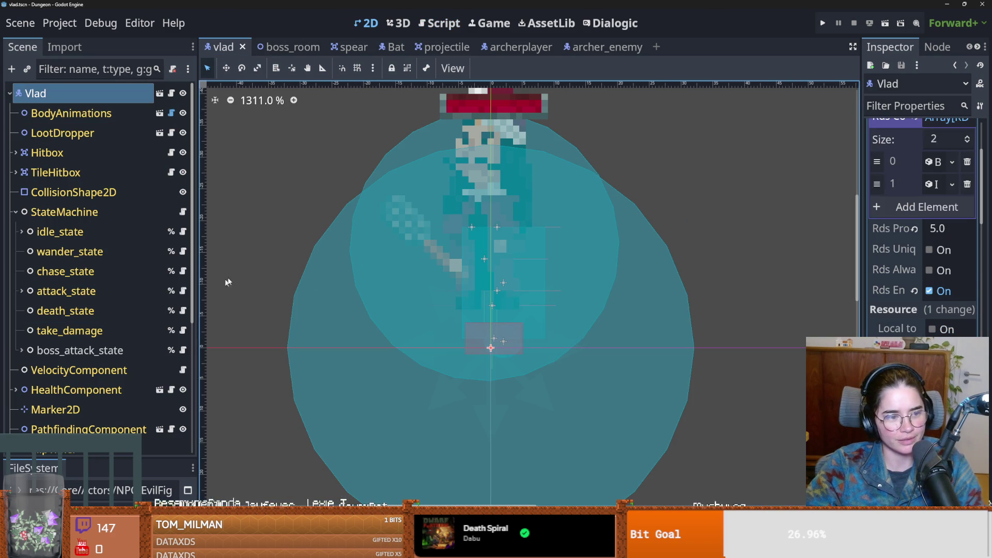
# - Pan around the Vlad scene in the 2D canvas and save it
pyautogui.scroll(3, 308, 270)
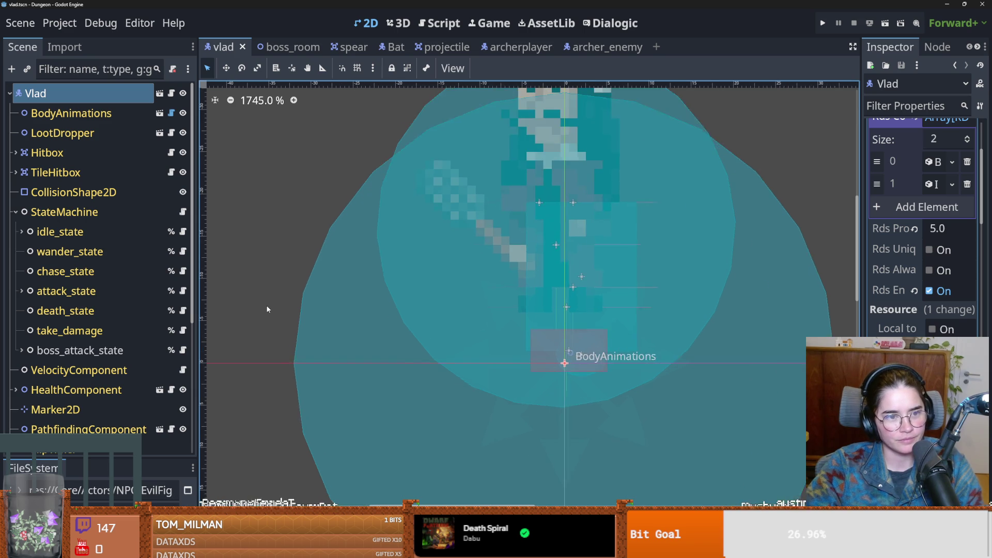
pyautogui.hscroll(-2, 336, 308)
pyautogui.hotkey('ctrl', 's')
pyautogui.scroll(-1, 436, 299)
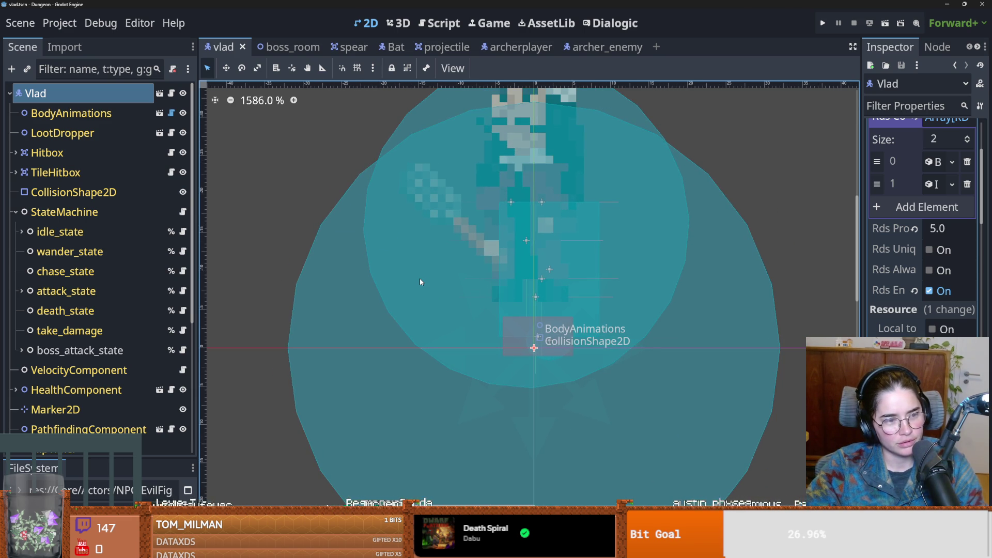
pyautogui.scroll(2, 449, 282)
pyautogui.hotkey('ctrl', 's')
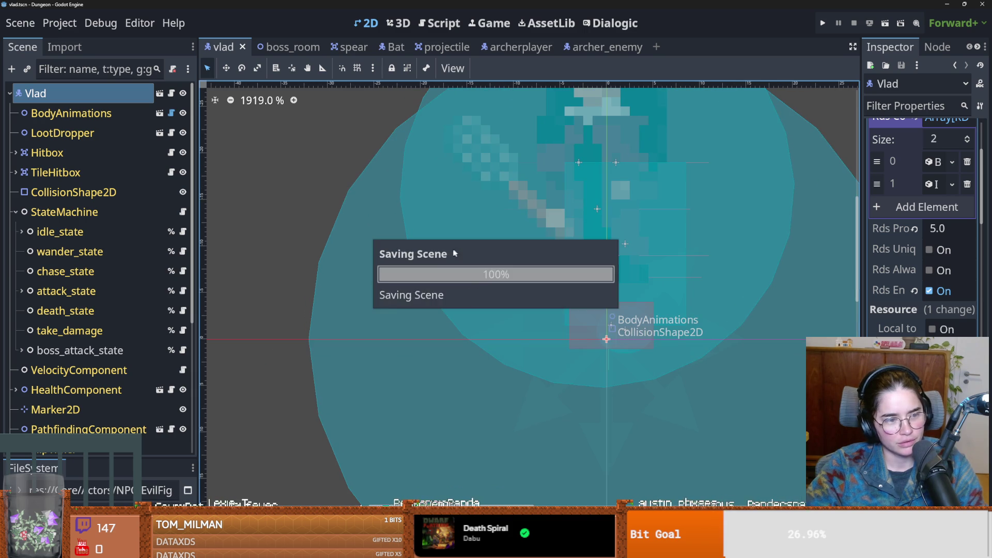
pyautogui.hscroll(3, 454, 253)
pyautogui.scroll(-3, 103, 370)
pyautogui.scroll(2, 195, 302)
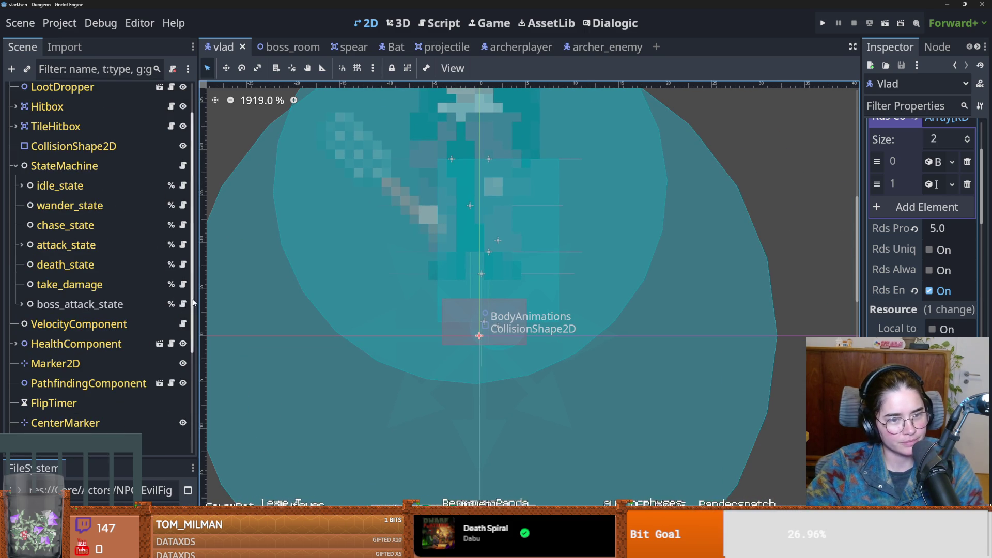
# - Read spawn_bats' add_child and bat.init lines in boss_attack_state's script, then return to Bat
pyautogui.click(183, 303)
pyautogui.scroll(-1, 532, 372)
pyautogui.click(531, 370)
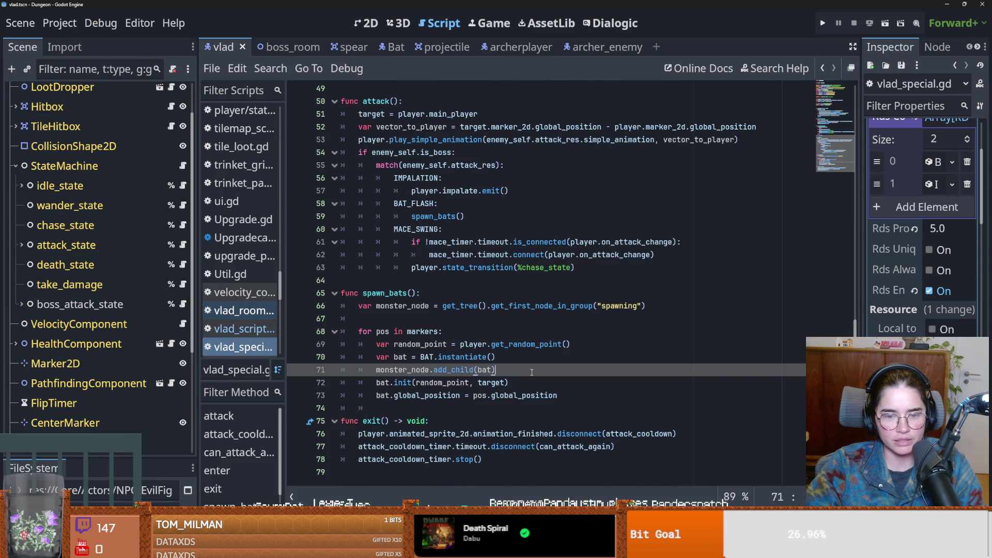
pyautogui.click(532, 383)
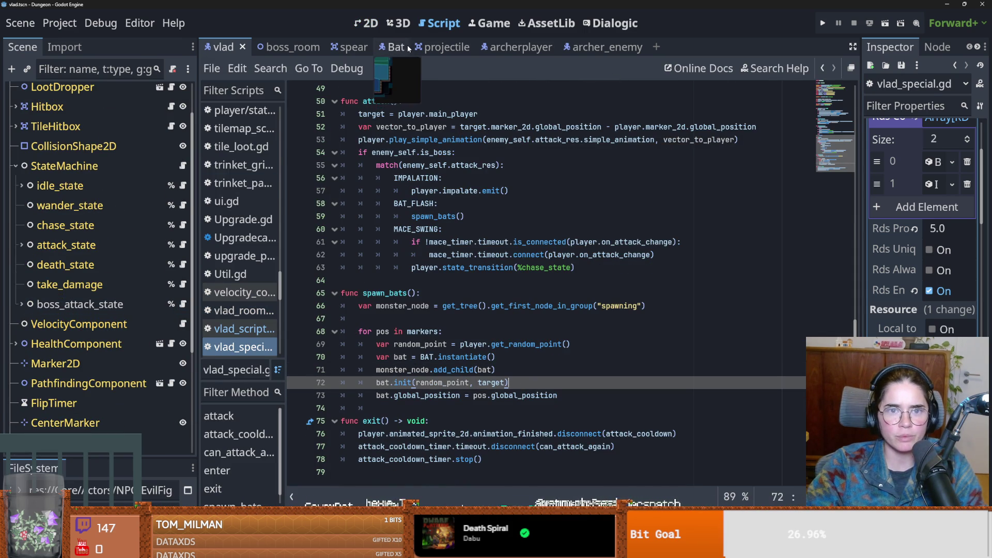
pyautogui.click(397, 48)
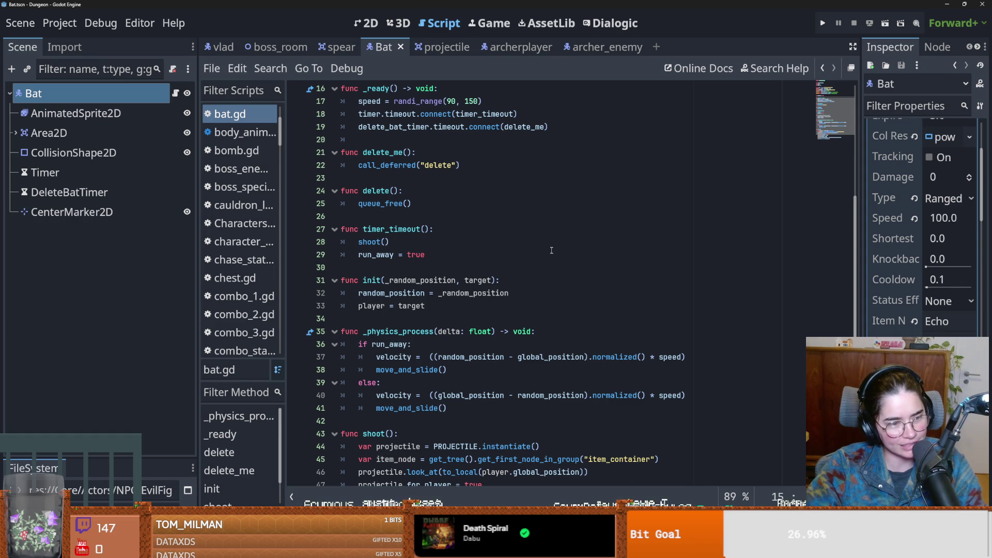
# - Trace delete_bat_timer in bat.gd and show the DeleteBatTimer node in a wider Inspector
pyautogui.scroll(3, 601, 249)
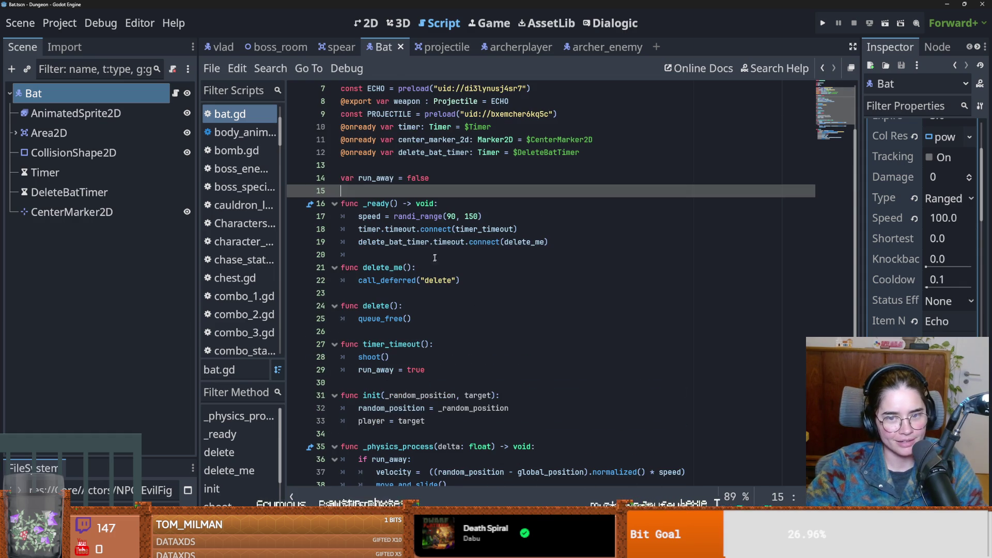
pyautogui.doubleClick(525, 242)
pyautogui.doubleClick(401, 229)
pyautogui.doubleClick(392, 242)
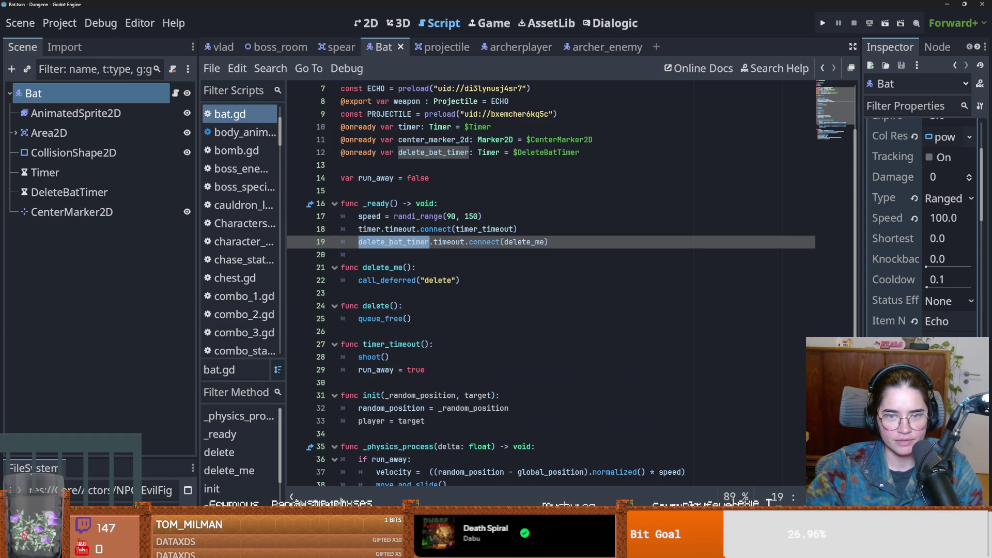
pyautogui.scroll(1, 692, 257)
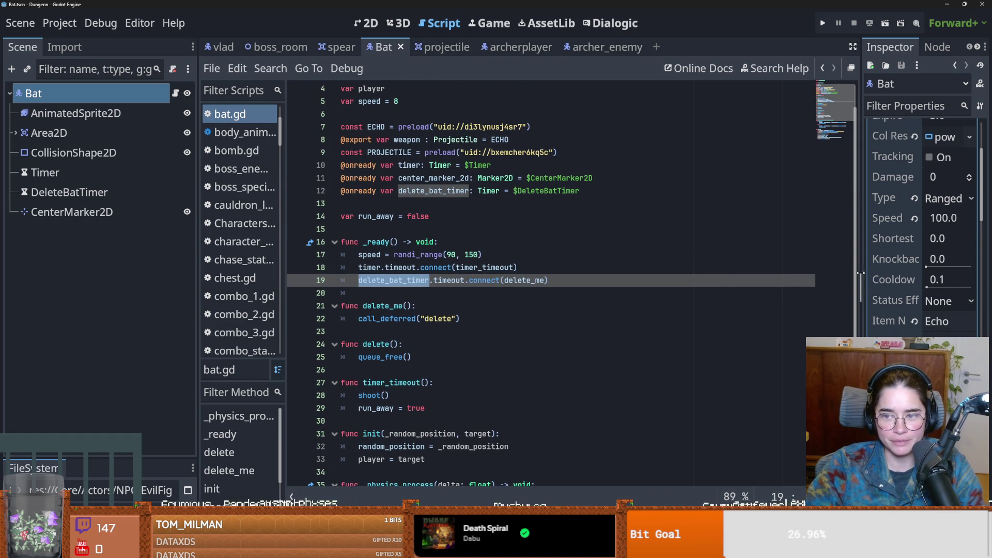
pyautogui.moveTo(858, 273); pyautogui.dragTo(701, 272)
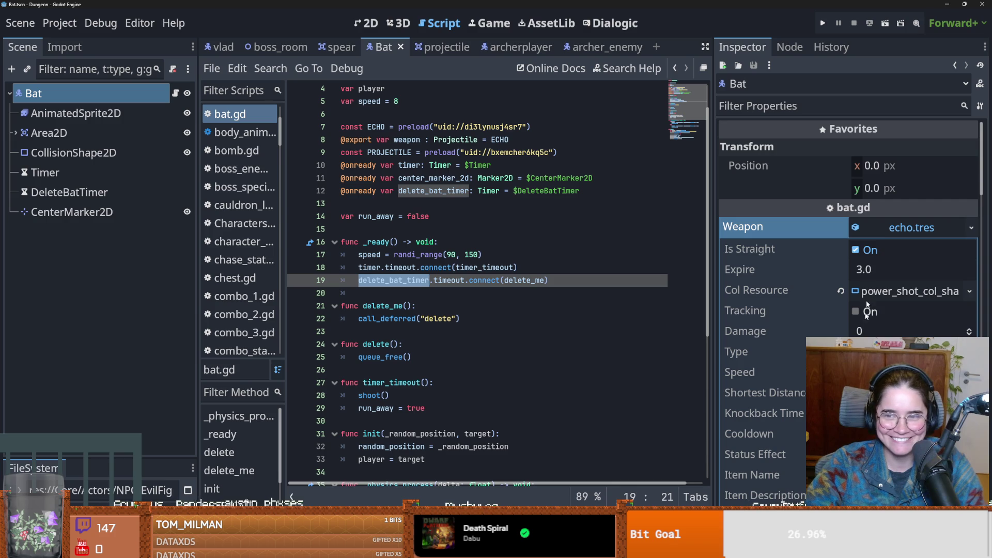
pyautogui.click(911, 227)
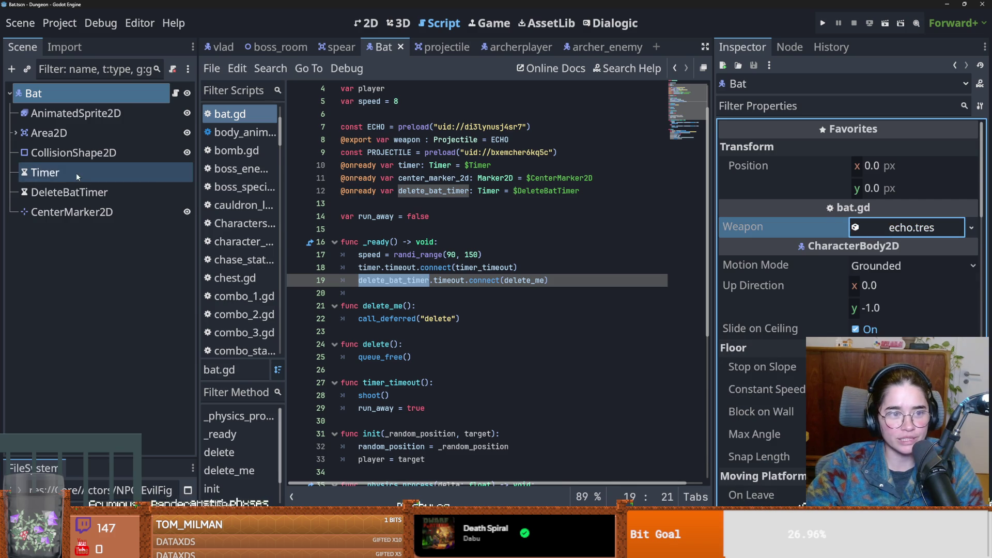
pyautogui.click(73, 192)
pyautogui.hotkey('ctrl', 's')
# - Review the delete_me and queue_free code in bat.gd, saving the Bat scene
pyautogui.click(523, 280)
pyautogui.scroll(-1, 502, 293)
pyautogui.scroll(-2, 502, 293)
pyautogui.doubleClick(523, 203)
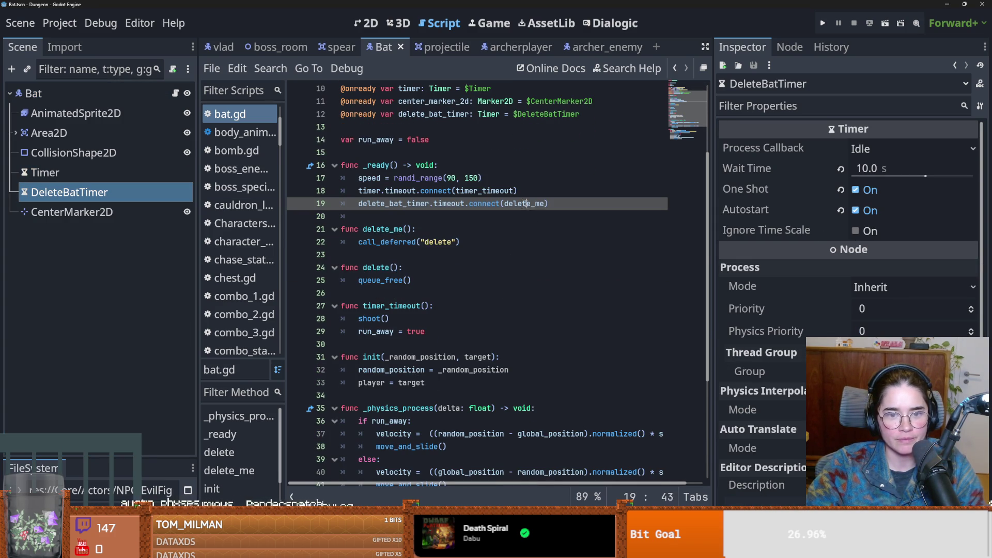
pyautogui.hotkey('ctrl', 's')
pyautogui.doubleClick(380, 280)
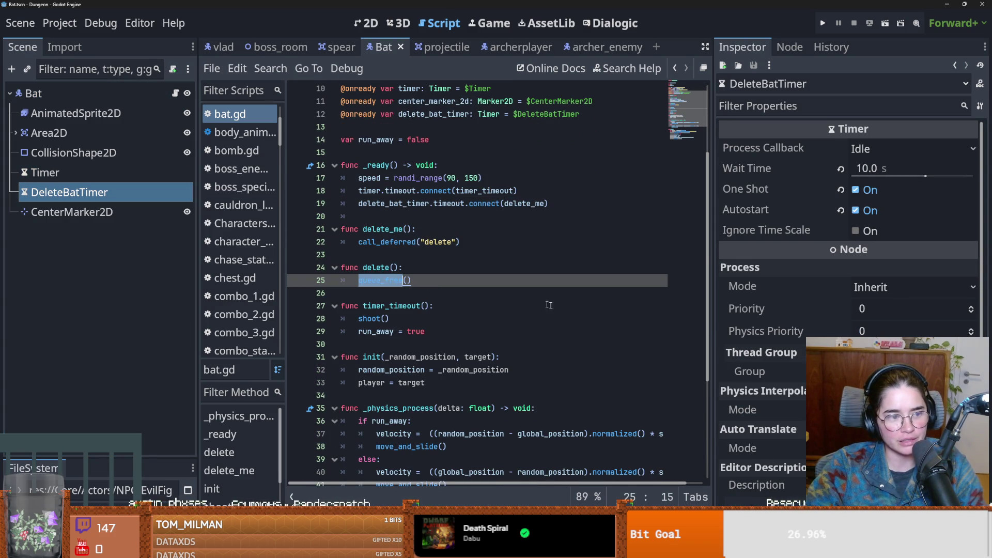
pyautogui.hotkey('ctrl', 's')
pyautogui.scroll(1, 499, 293)
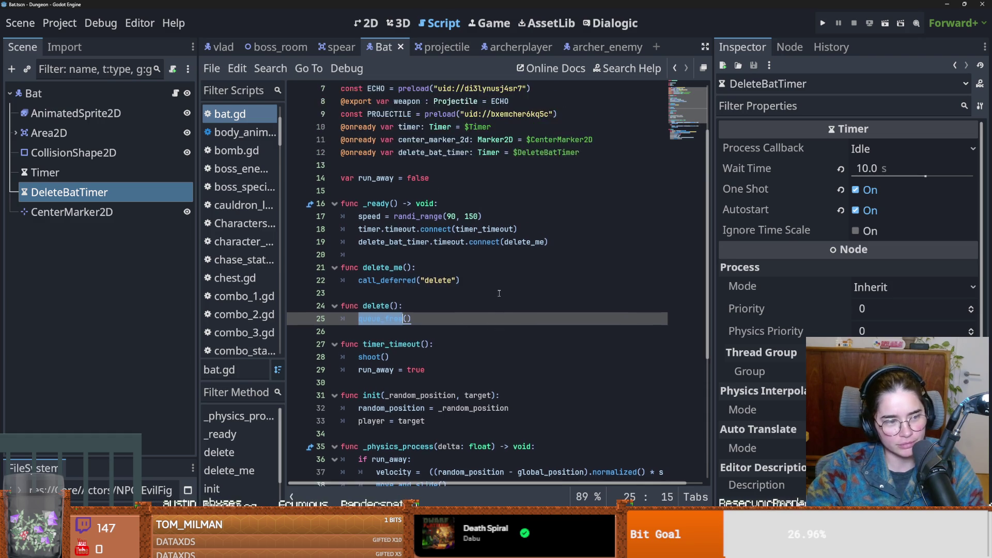
pyautogui.hotkey('ctrl', 's')
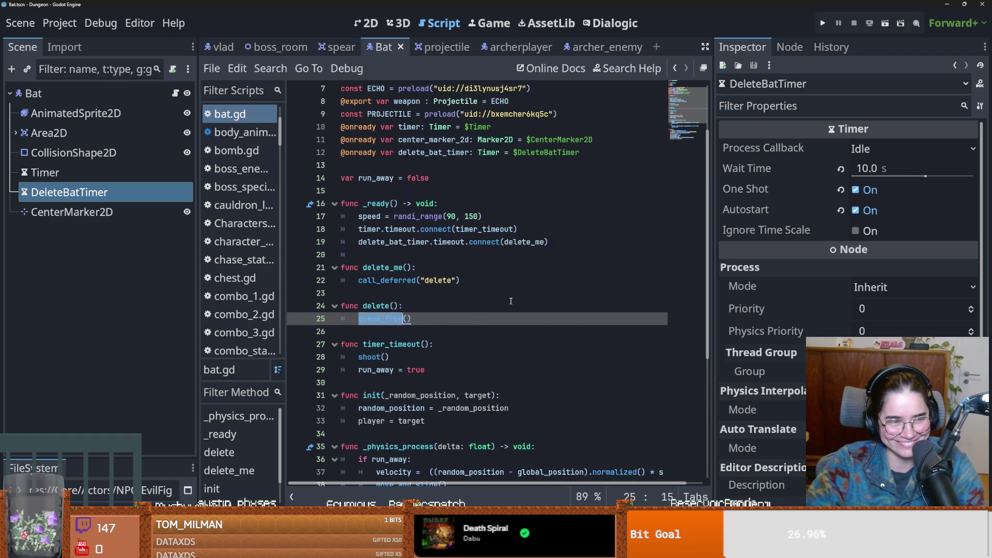
# - Trace the delete, call_deferred, delete_me, delete_bat_timer and timeout references
pyautogui.doubleClick(375, 305)
pyautogui.doubleClick(392, 280)
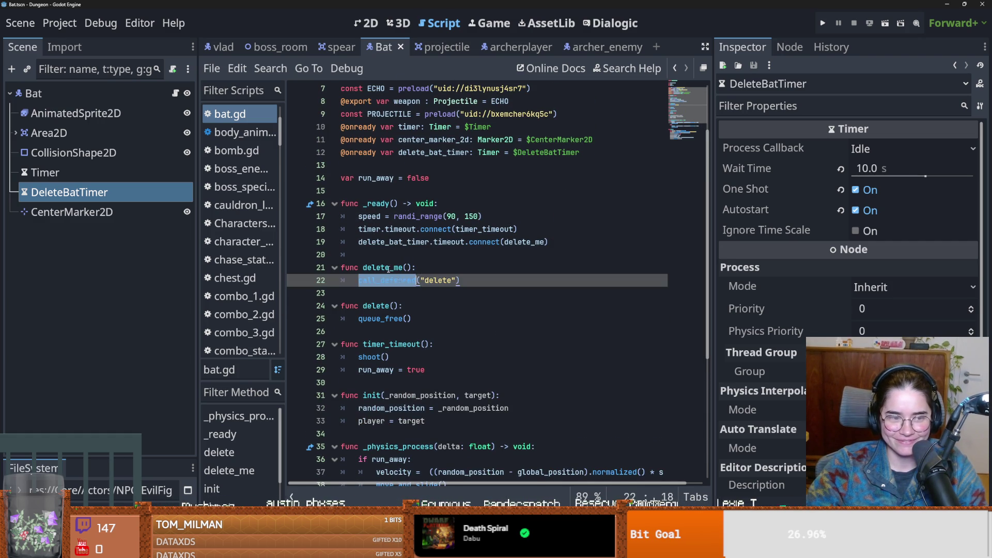
pyautogui.doubleClick(408, 268)
pyautogui.doubleClick(519, 242)
pyautogui.keyDown('ctrl'); pyautogui.click(519, 242); pyautogui.keyUp('ctrl')
pyautogui.doubleClick(392, 242)
pyautogui.doubleClick(447, 243)
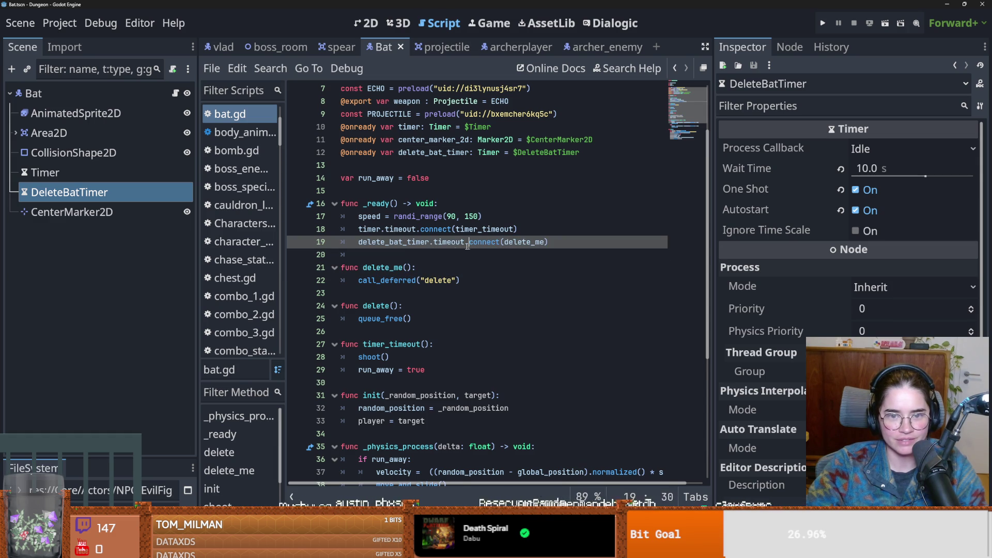
# - Set the DeleteBatTimer's Wait Time to 5 seconds
pyautogui.click(868, 168)
pyautogui.write('5')
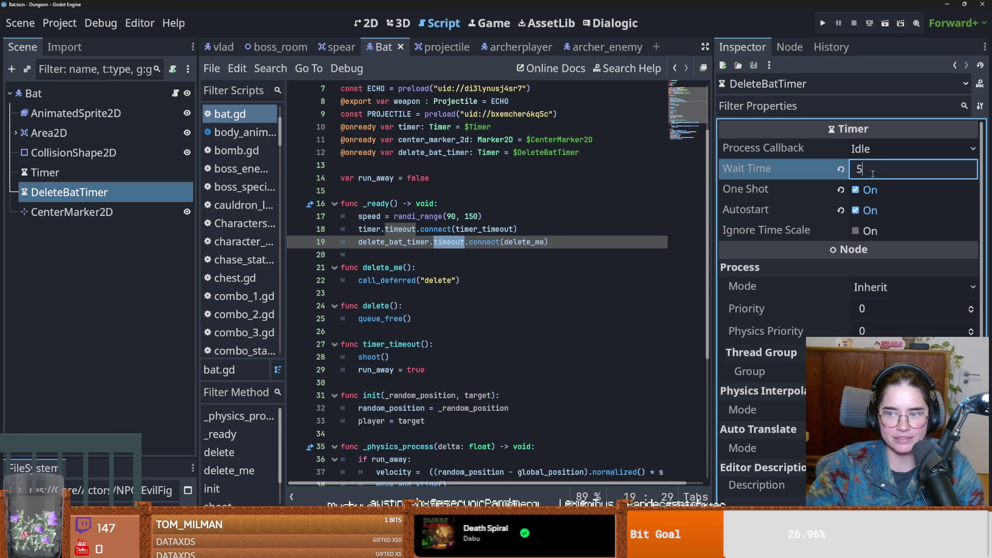
pyautogui.press('Return')
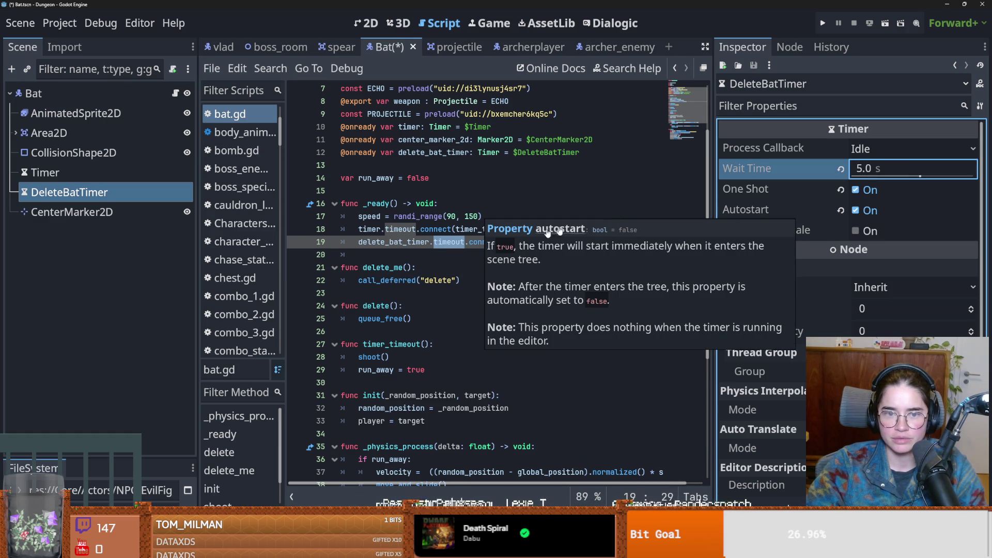
pyautogui.scroll(-1, 421, 275)
pyautogui.click(421, 268)
pyautogui.scroll(-3, 421, 276)
# - Review run_away and timer_timeout code and save the Bat scene with the shorter timer
pyautogui.doubleClick(390, 306)
pyautogui.moveTo(358, 216); pyautogui.dragTo(425, 216)
pyautogui.doubleClick(399, 191)
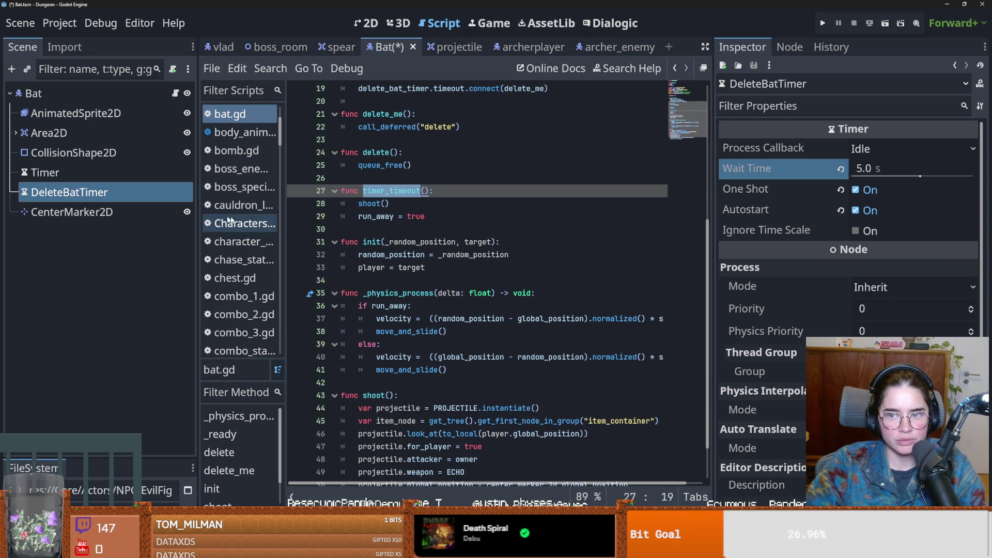
pyautogui.click(46, 172)
pyautogui.click(67, 192)
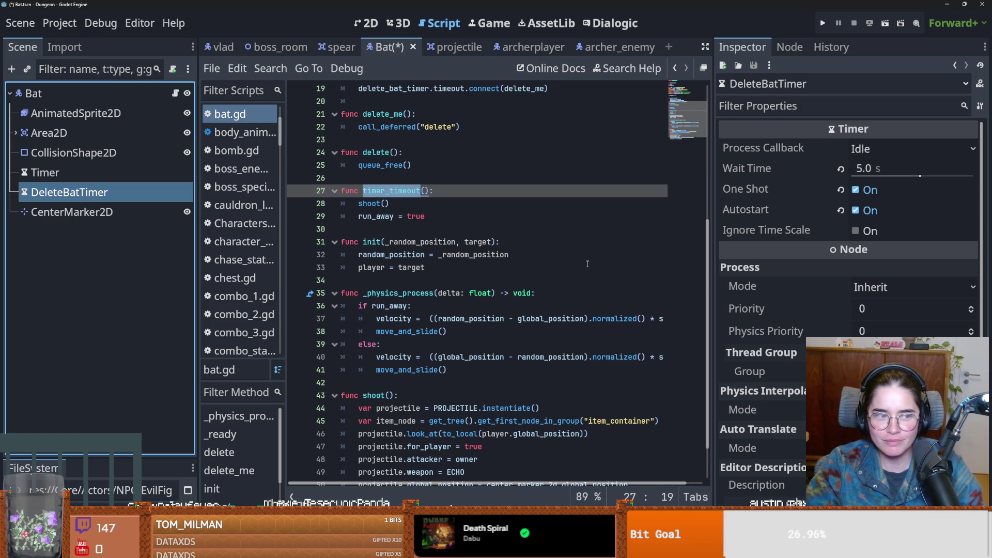
pyautogui.click(489, 300)
pyautogui.hotkey('ctrl', 's')
# - Highlight every global_position use in bat.gd, then run the project for a test
pyautogui.scroll(-1, 402, 324)
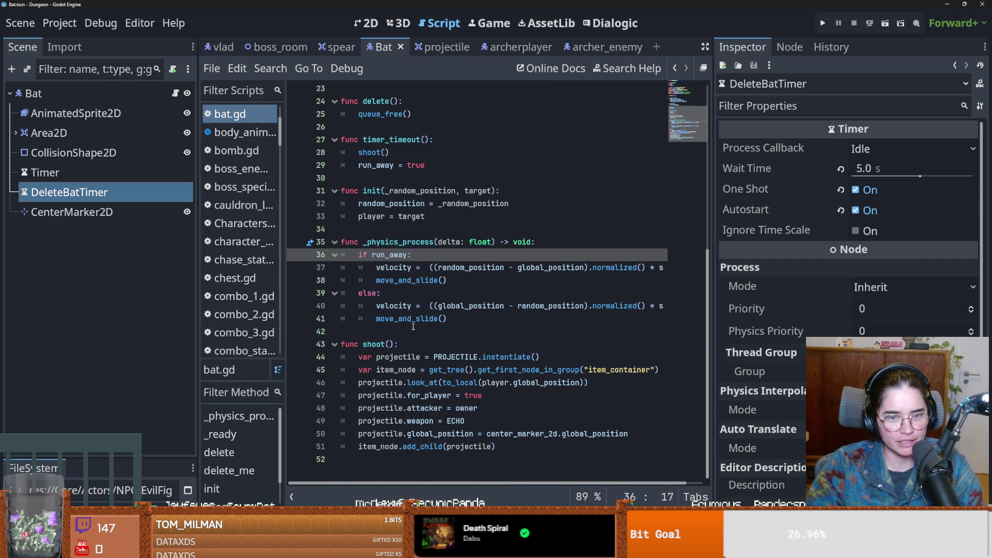
pyautogui.doubleClick(454, 306)
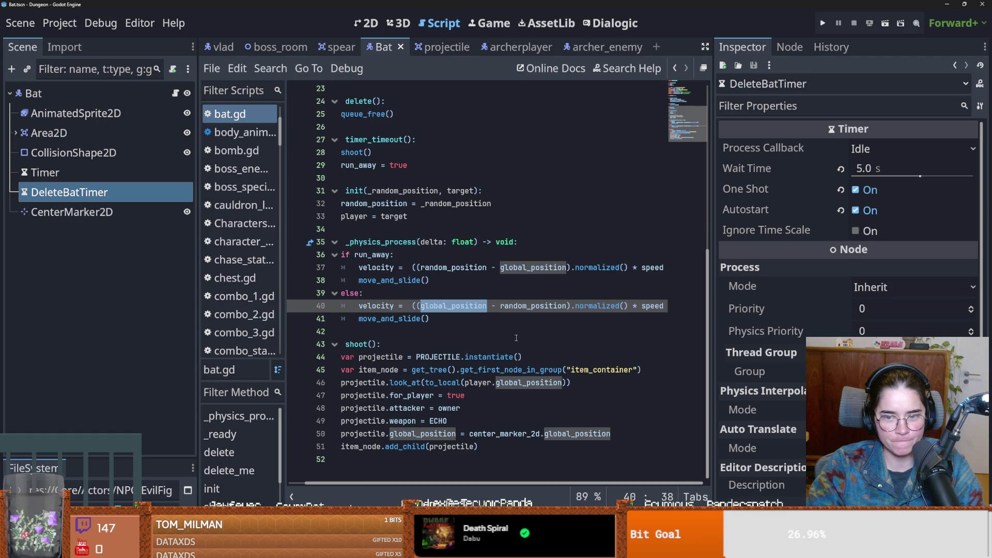
pyautogui.hscroll(-1, 517, 338)
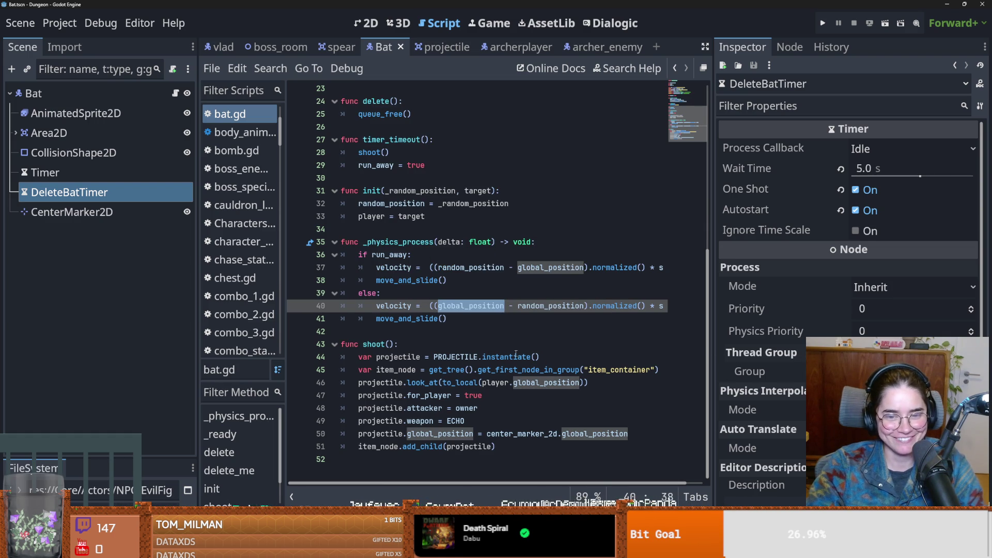
pyautogui.click(524, 331)
pyautogui.click(822, 23)
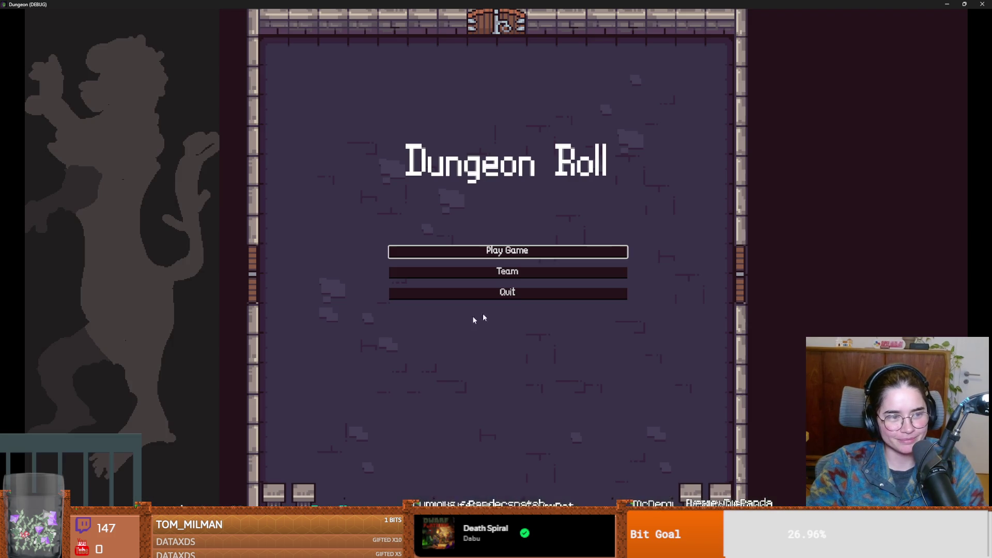
# - Start a new Warrior game and teleport to the room before the boss with tp_to_before_boss
pyautogui.press('Return')
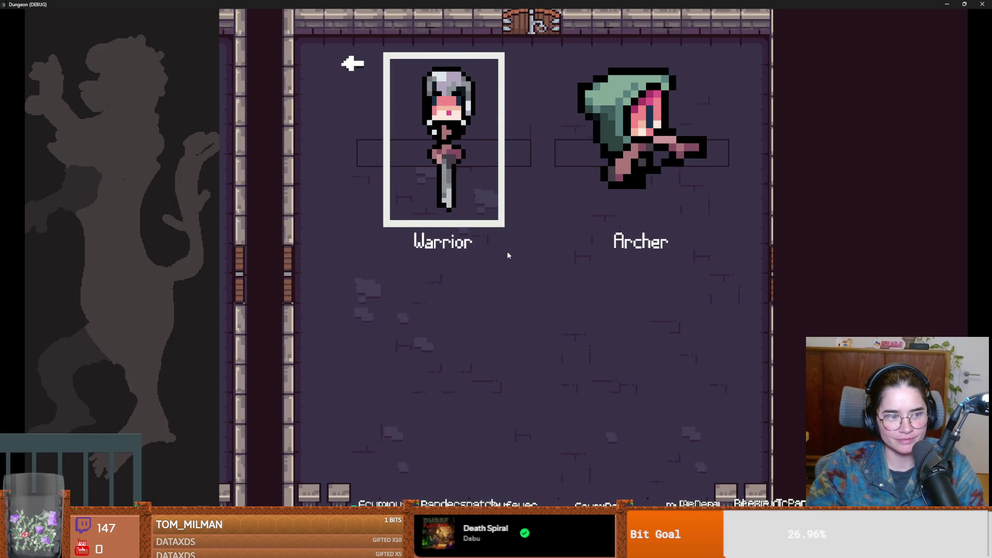
pyautogui.press('Return')
pyautogui.press('`')
pyautogui.write('tp_to_before_boss')
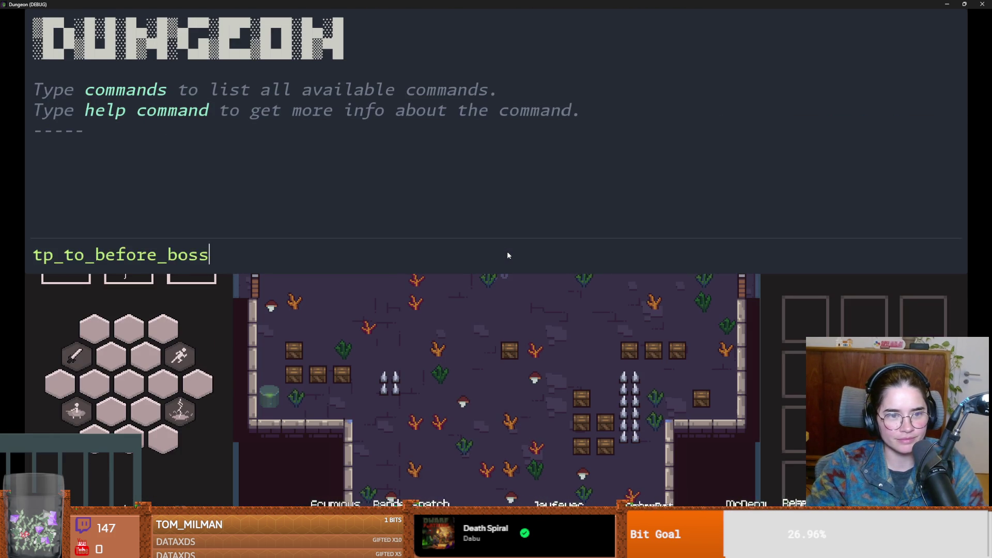
pyautogui.press('Return')
pyautogui.press('`')
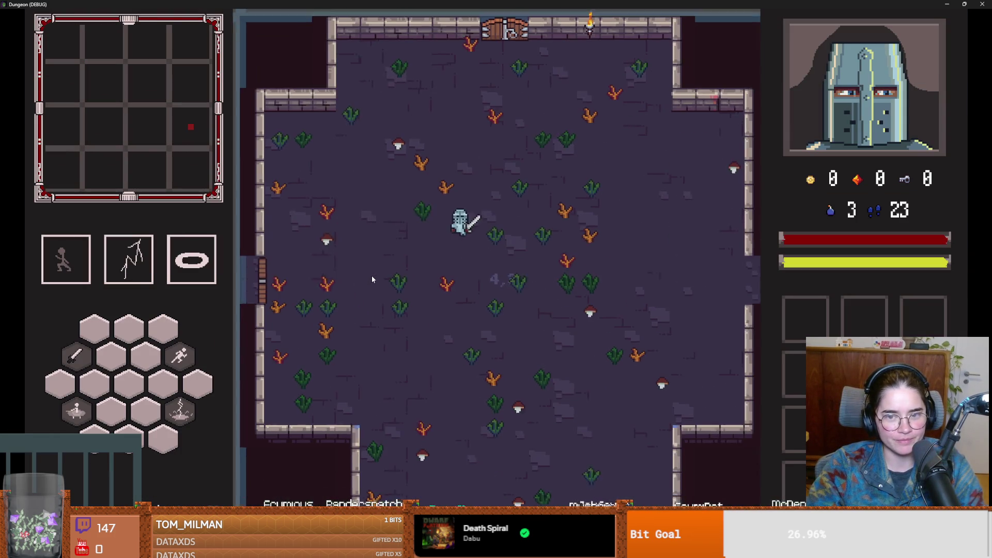
# - Walk and dash the knight into Vlad's room and dismiss his intro dialogue
pyautogui.press('d')
pyautogui.press('space')
pyautogui.press('d')
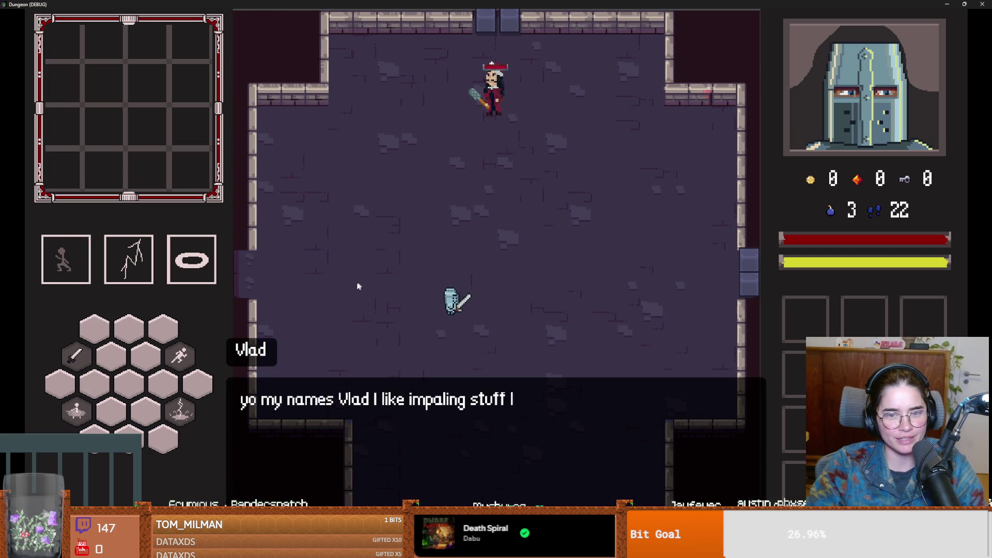
pyautogui.press('s')
# - Fight Vlad and his summoned bats, then stop the test run with F8
pyautogui.press('d')
pyautogui.press('d')
pyautogui.press('w')
pyautogui.press('a')
pyautogui.press('a')
pyautogui.press('w')
pyautogui.press('s')
pyautogui.press('F8')
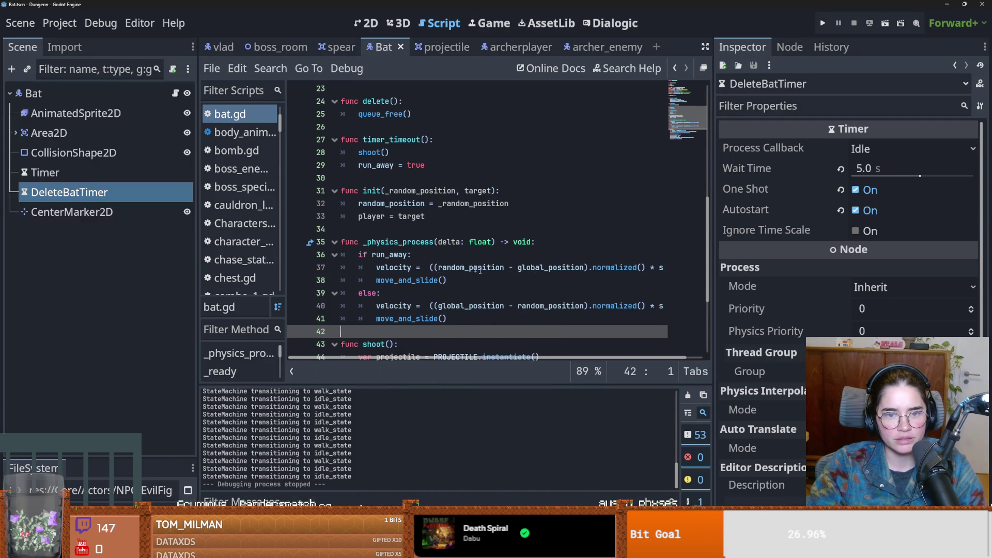
# - Inspect how random_position and velocity are used in bat.gd's movement code
pyautogui.doubleClick(472, 203)
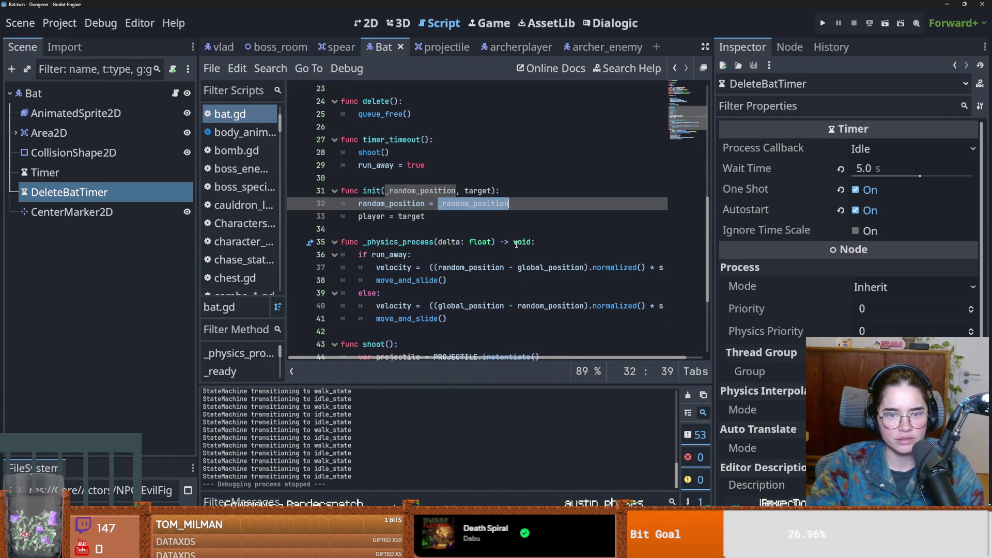
pyautogui.doubleClick(468, 267)
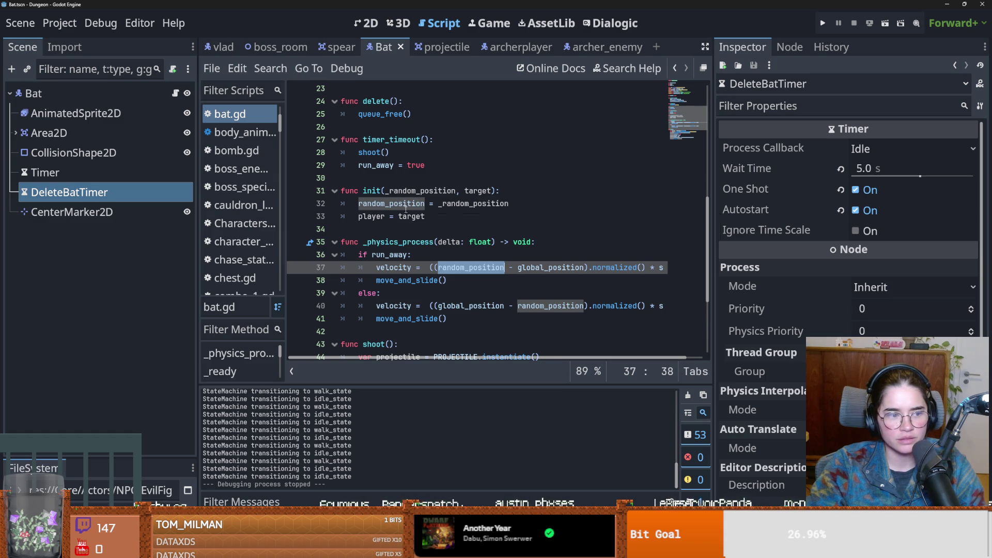
pyautogui.moveTo(405, 208)
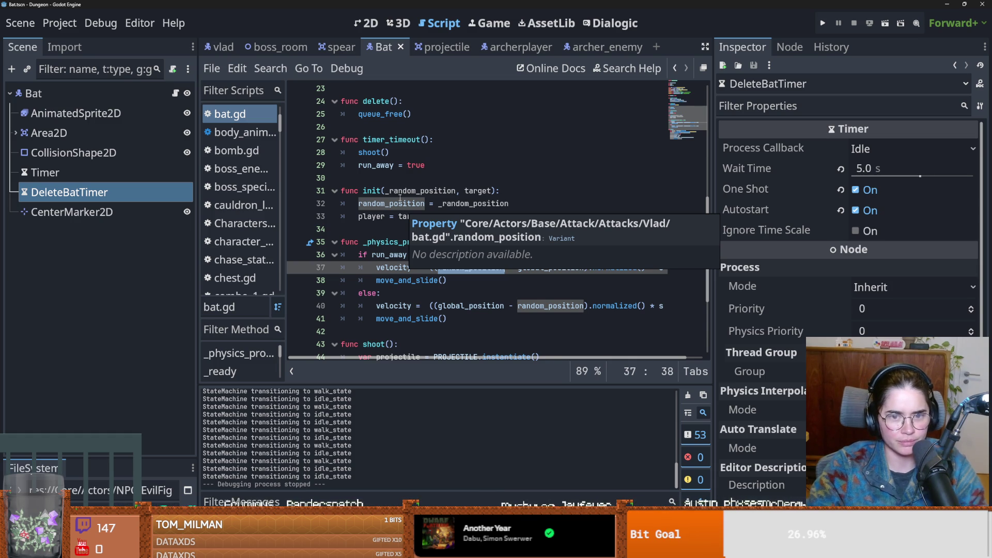
pyautogui.click(395, 216)
pyautogui.hotkey('ctrl', 's')
pyautogui.click(388, 226)
pyautogui.scroll(-1, 389, 226)
pyautogui.scroll(1, 392, 232)
pyautogui.moveTo(409, 256)
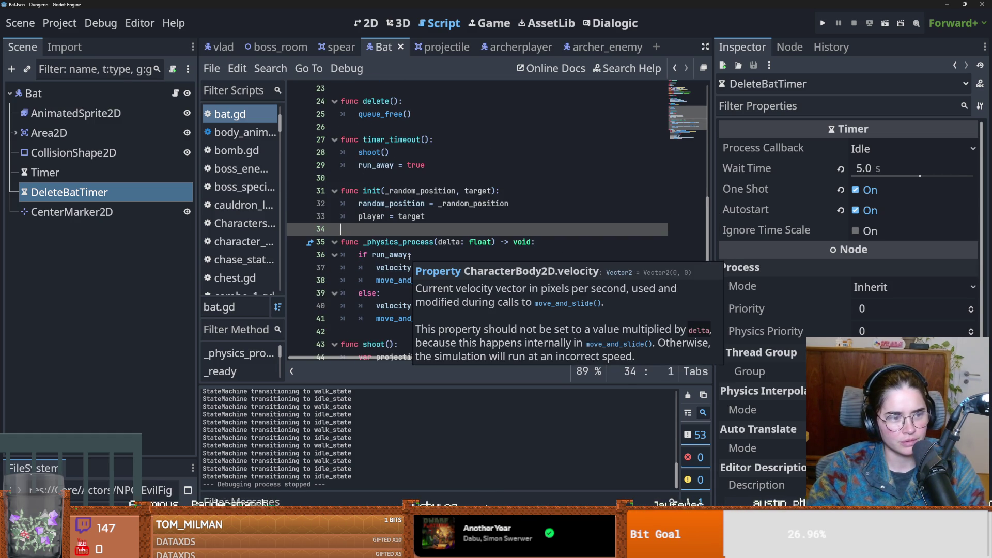
pyautogui.click(409, 255)
pyautogui.hotkey('ctrl', 's')
# - Review the global_position uses in the shoot code and on line 40
pyautogui.scroll(-2, 415, 259)
pyautogui.hotkey('ctrl', 's')
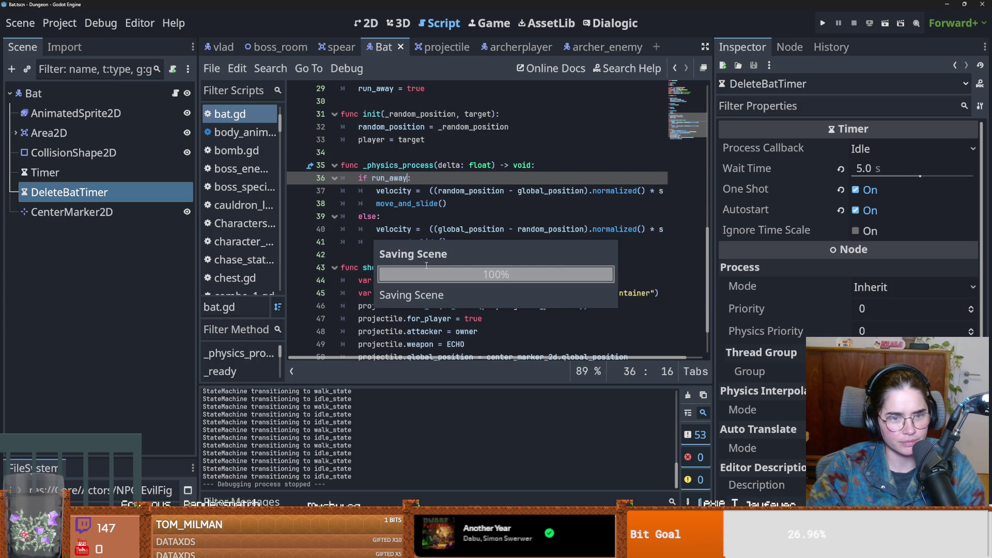
pyautogui.press('Down')
pyautogui.press('Down')
pyautogui.press('Down')
pyautogui.scroll(2, 429, 268)
pyautogui.scroll(-3, 437, 271)
pyautogui.hotkey('ctrl', 's')
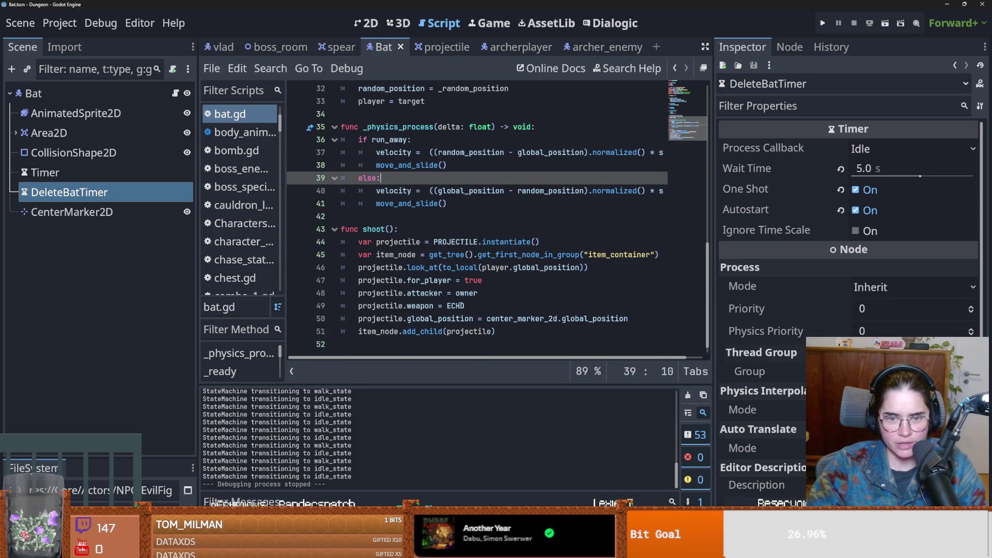
pyautogui.scroll(-1, 474, 317)
pyautogui.doubleClick(444, 306)
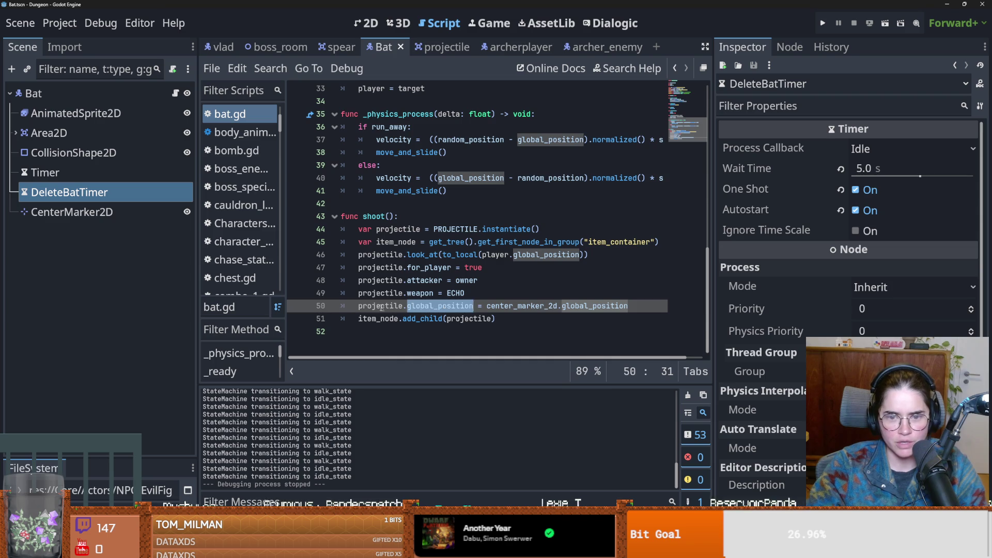
pyautogui.scroll(3, 474, 336)
pyautogui.doubleClick(470, 293)
pyautogui.moveTo(470, 297)
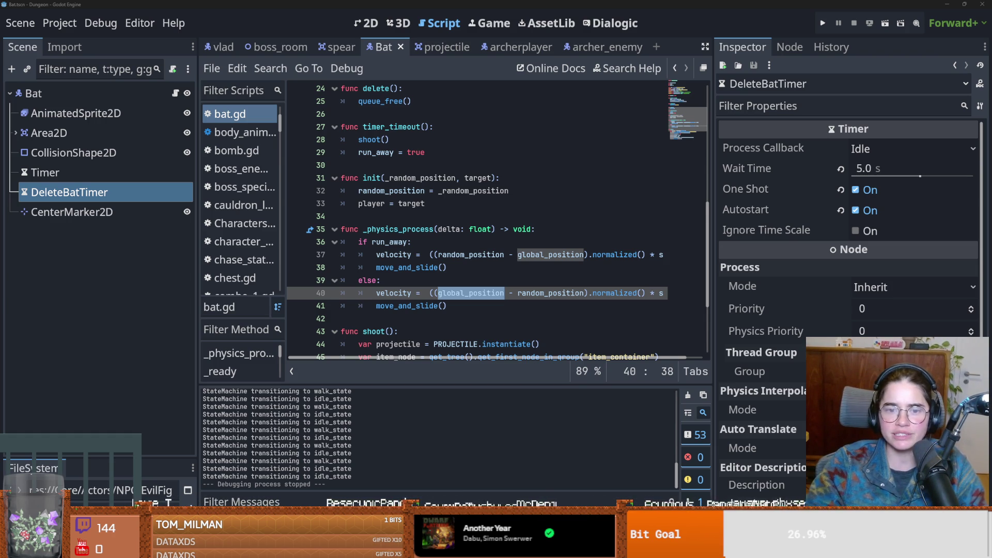
pyautogui.click(451, 293)
# - Replace line 40's direction with -(random_position - global_position) from line 37, save, and focus the file filter
pyautogui.moveTo(590, 255); pyautogui.dragTo(434, 255)
pyautogui.hotkey('ctrl', 'c')
pyautogui.moveTo(589, 293); pyautogui.dragTo(433, 293)
pyautogui.hotkey('ctrl', 'v')
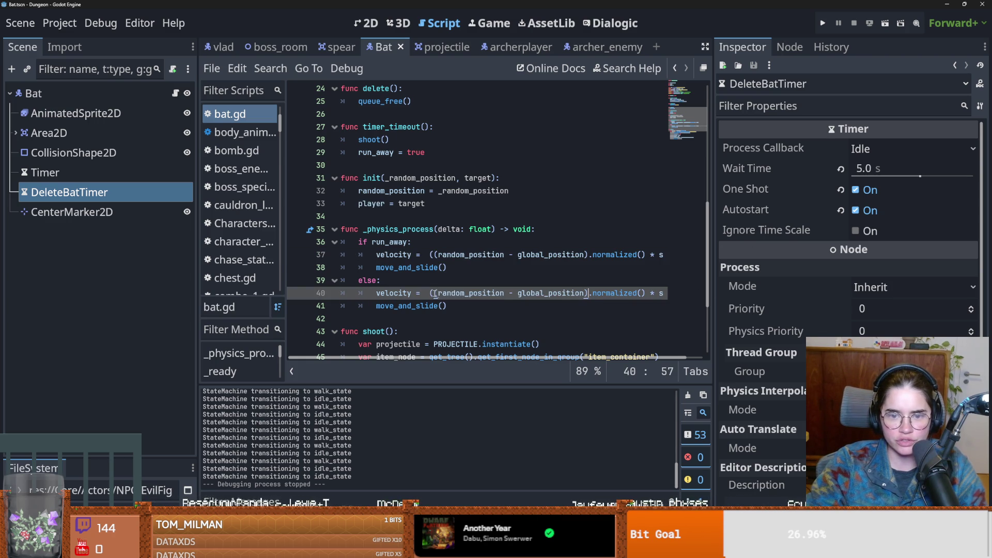
pyautogui.write('-')
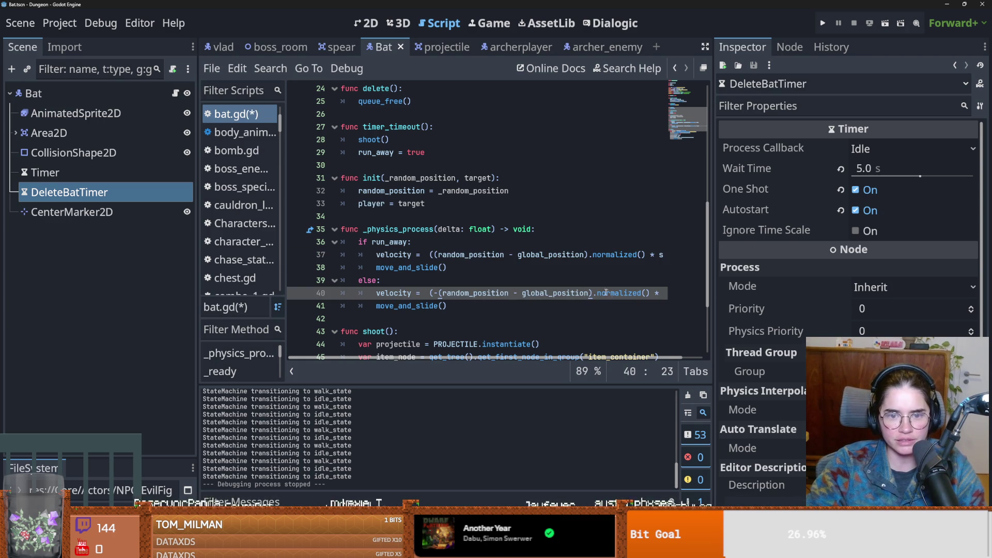
pyautogui.hotkey('ctrl', 's')
pyautogui.click(141, 306)
# - Filter the FileSystem for 'spike' and open the spikes scene
pyautogui.write('spike')
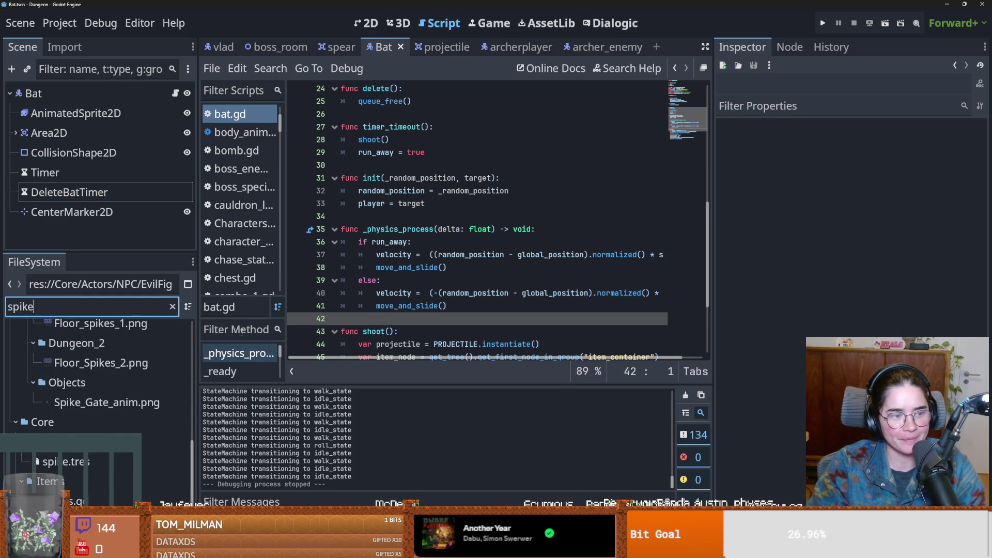
pyautogui.doubleClick(57, 500)
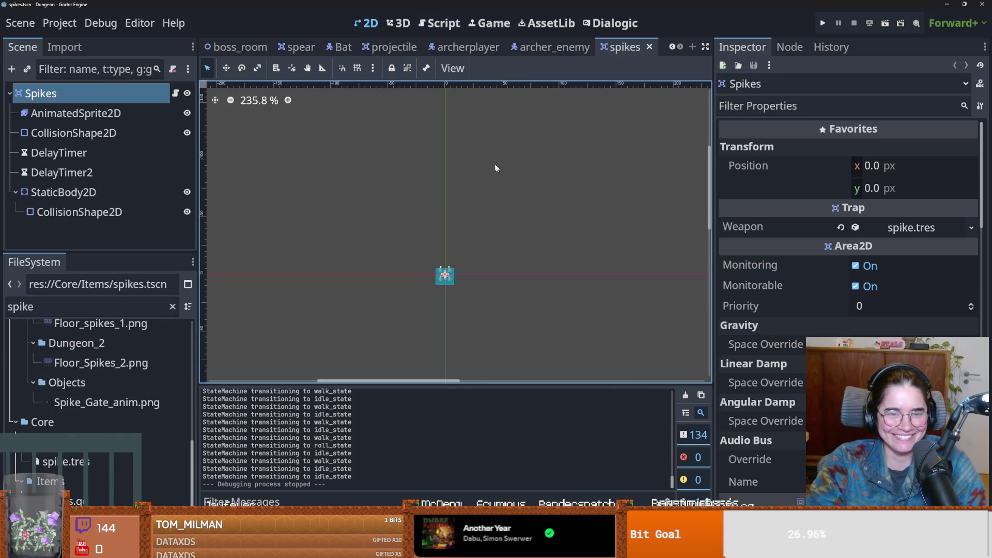
pyautogui.scroll(1, 467, 302)
# - Change the file filter to 'spear' and open spear.tscn
pyautogui.doubleClick(95, 306)
pyautogui.write('stak')
pyautogui.press('BackSpace')
pyautogui.press('BackSpace')
pyautogui.press('BackSpace')
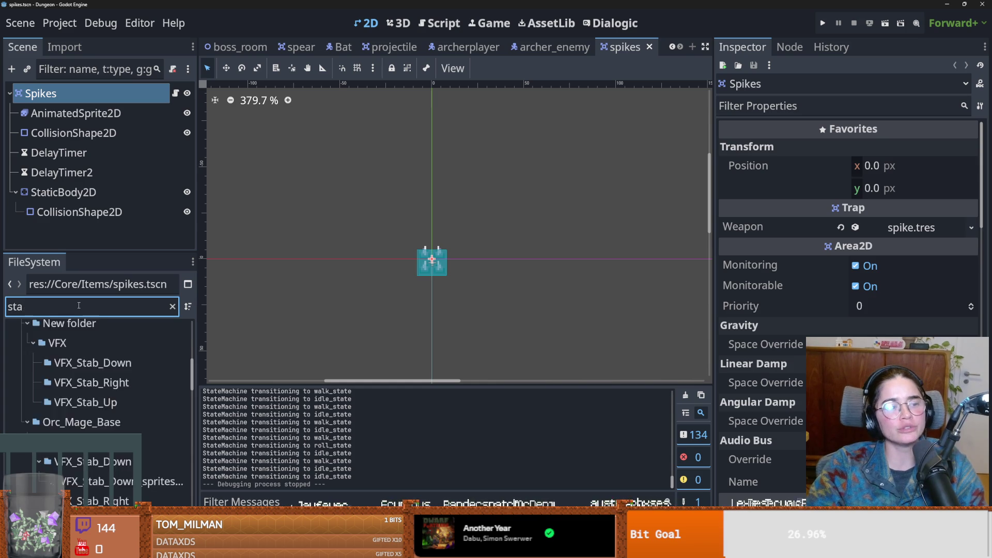
pyautogui.write('spear')
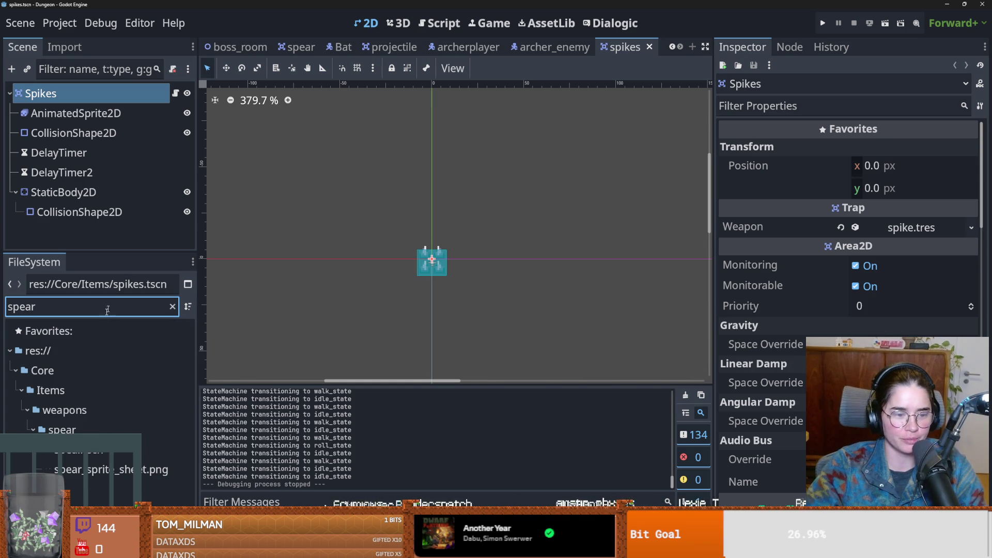
pyautogui.doubleClick(99, 450)
pyautogui.click(110, 267)
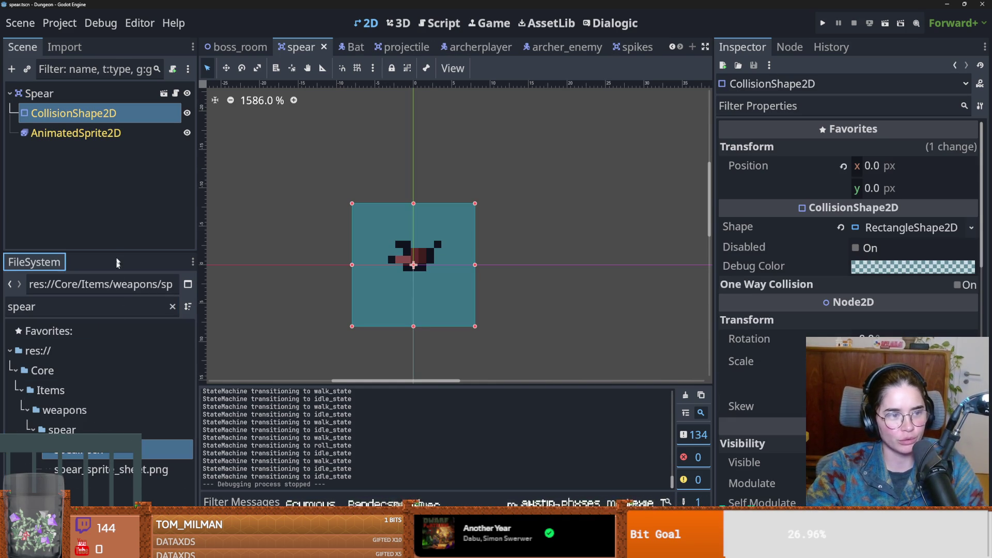
# - Enlarge the scene tree and select the Spear root to inspect its First Col Frame setting
pyautogui.moveTo(121, 253); pyautogui.dragTo(121, 416)
pyautogui.click(155, 93)
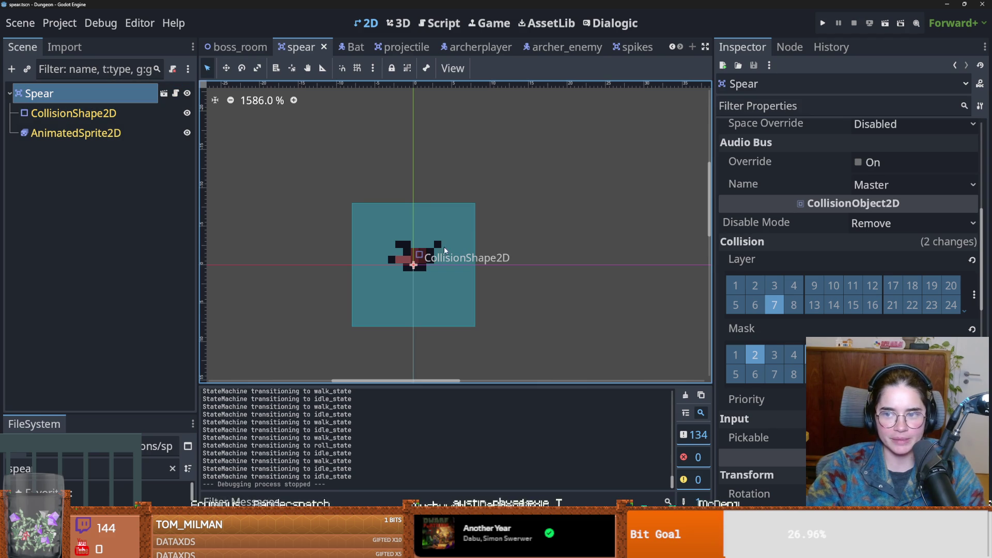
pyautogui.scroll(1, 460, 271)
pyautogui.scroll(-3, 460, 271)
pyautogui.scroll(5, 827, 258)
pyautogui.rightClick(806, 266)
pyautogui.click(769, 176)
pyautogui.click(768, 177)
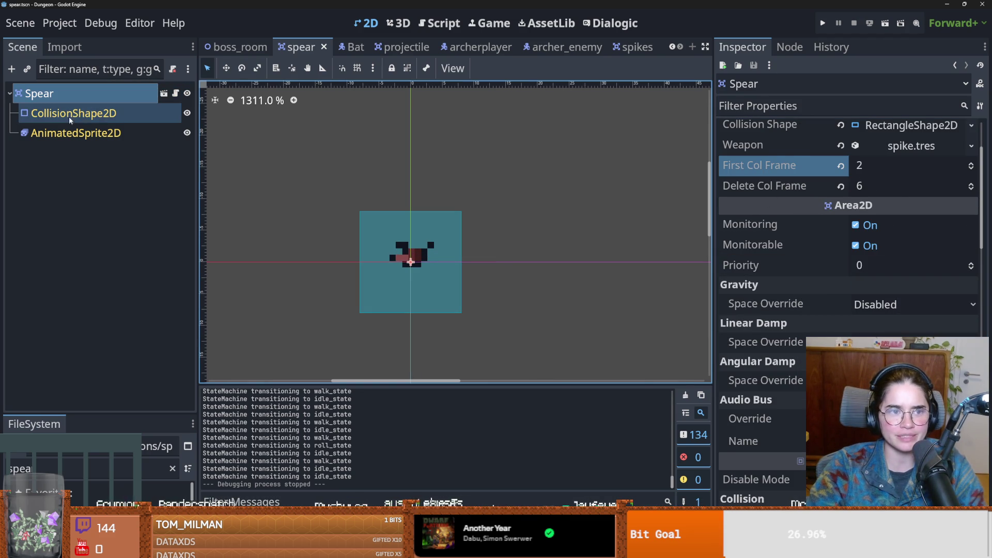
# - Check the spear's animation frames, raise First Col Frame from 2 to 3, and save
pyautogui.click(75, 133)
pyautogui.click(453, 460)
pyautogui.click(525, 449)
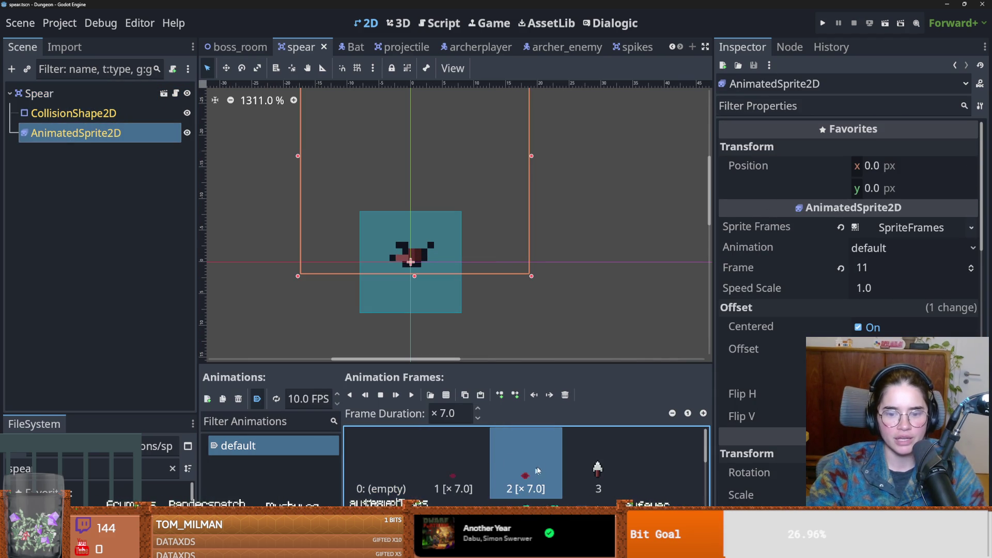
pyautogui.click(39, 93)
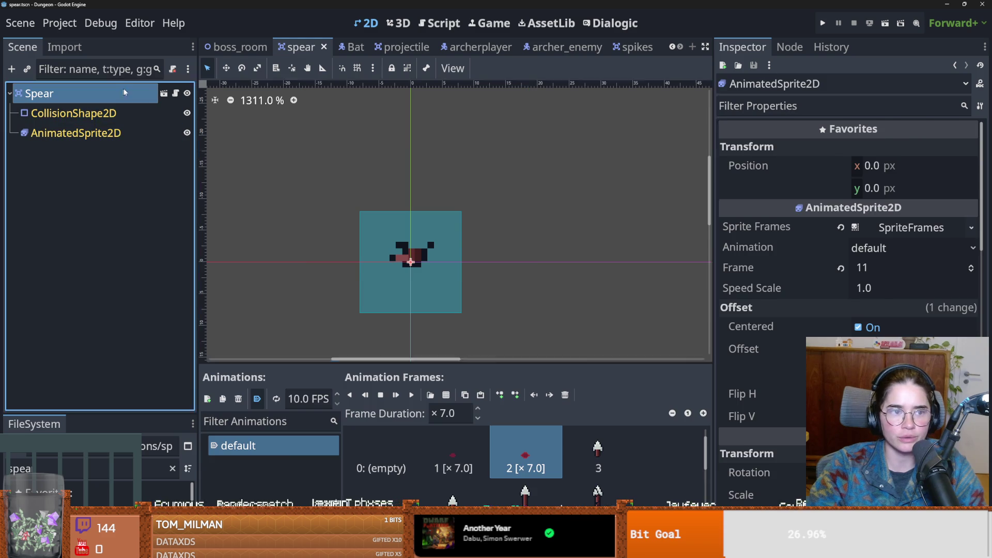
pyautogui.click(971, 163)
pyautogui.hotkey('ctrl', 's')
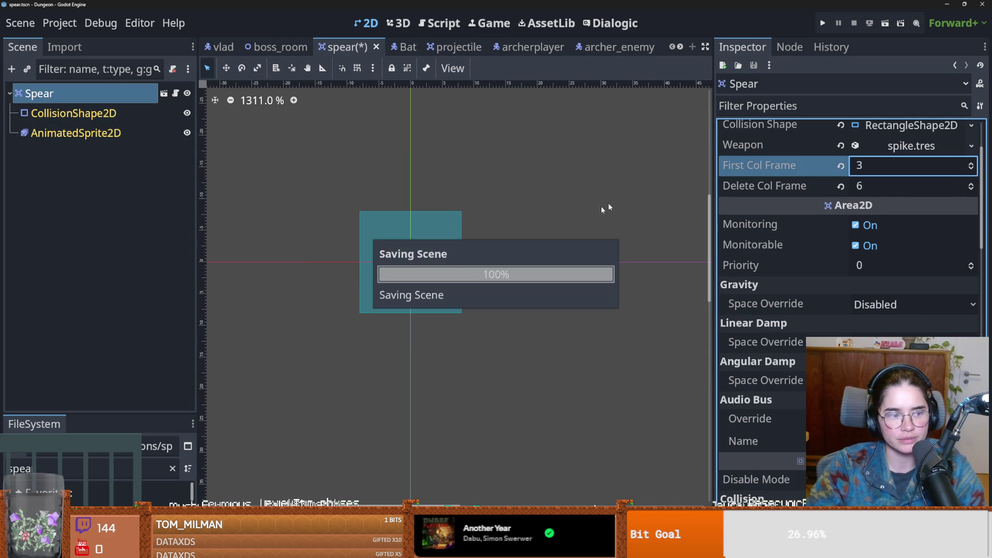
pyautogui.scroll(2, 305, 250)
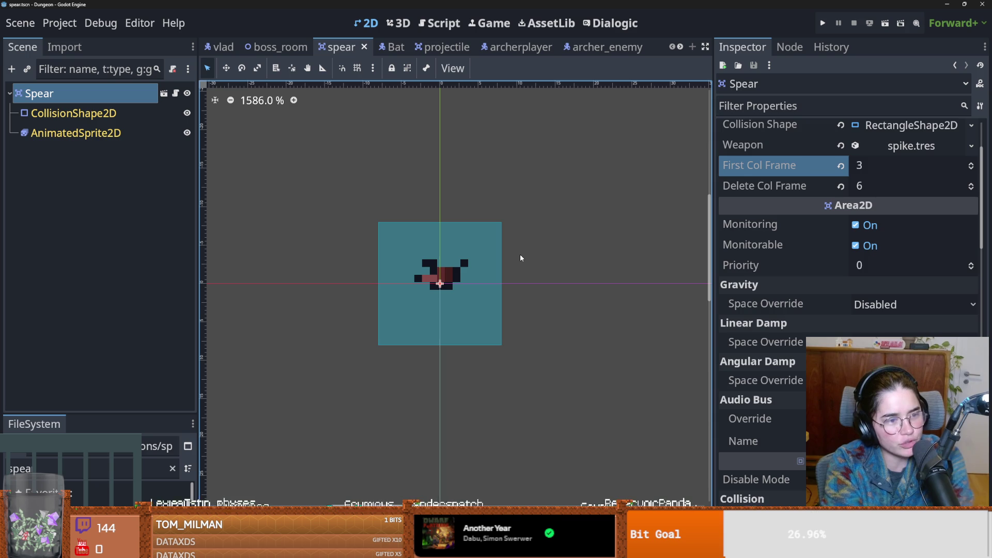
pyautogui.hotkey('ctrl', 's')
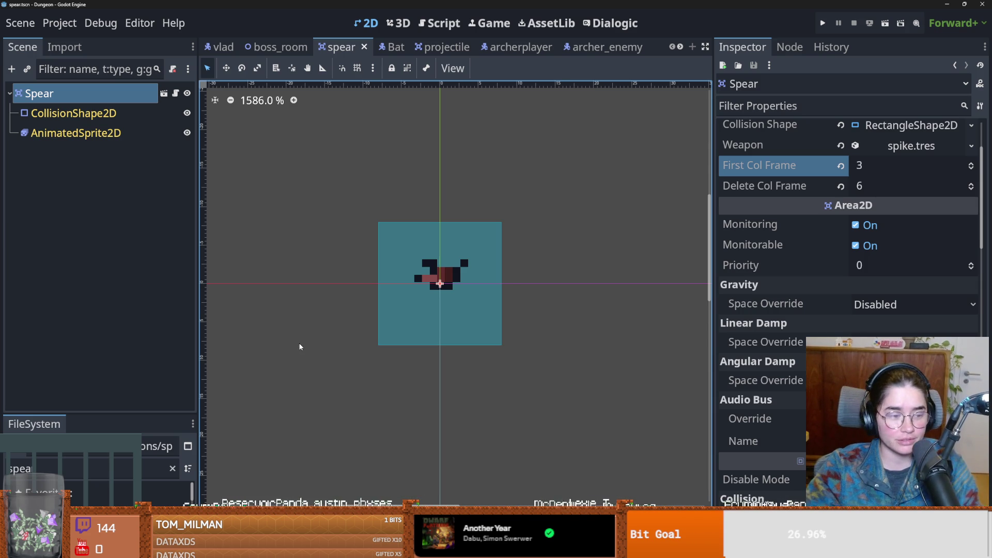
pyautogui.hotkey('ctrl', 's')
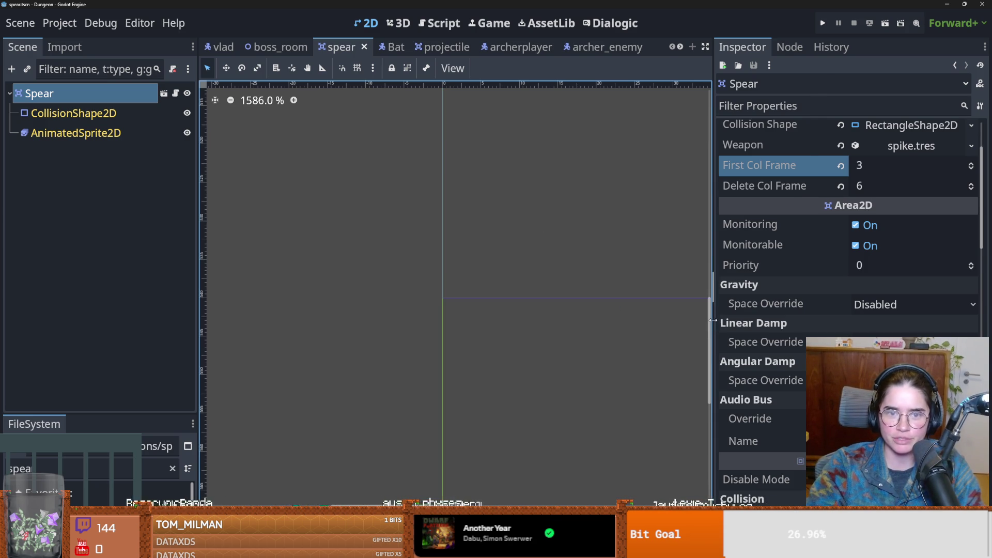
# - Narrow the inspector to widen the canvas, then switch to the vlad boss scene
pyautogui.moveTo(716, 324); pyautogui.dragTo(807, 324)
pyautogui.scroll(-6, 479, 277)
pyautogui.scroll(-12, 557, 288)
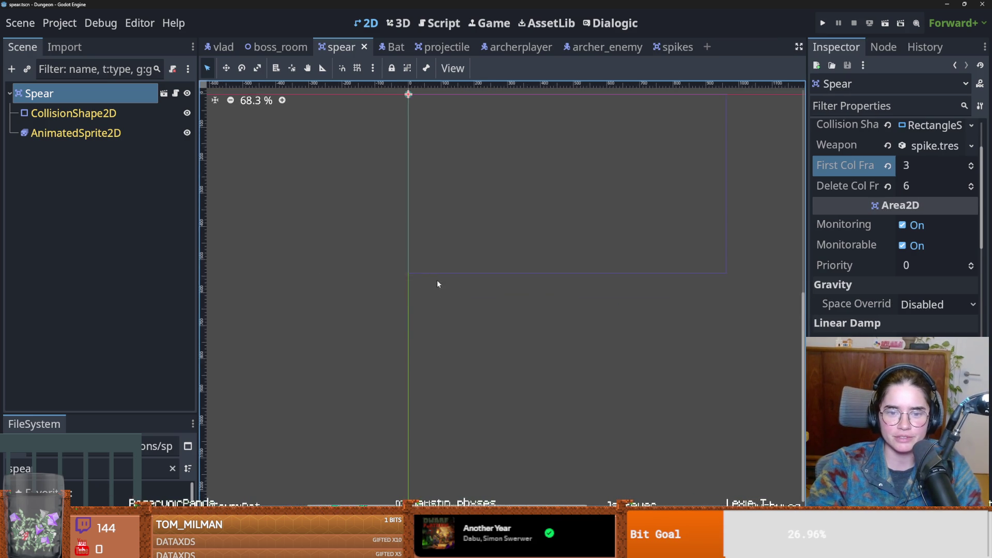
pyautogui.scroll(3, 416, 324)
pyautogui.scroll(11, 416, 324)
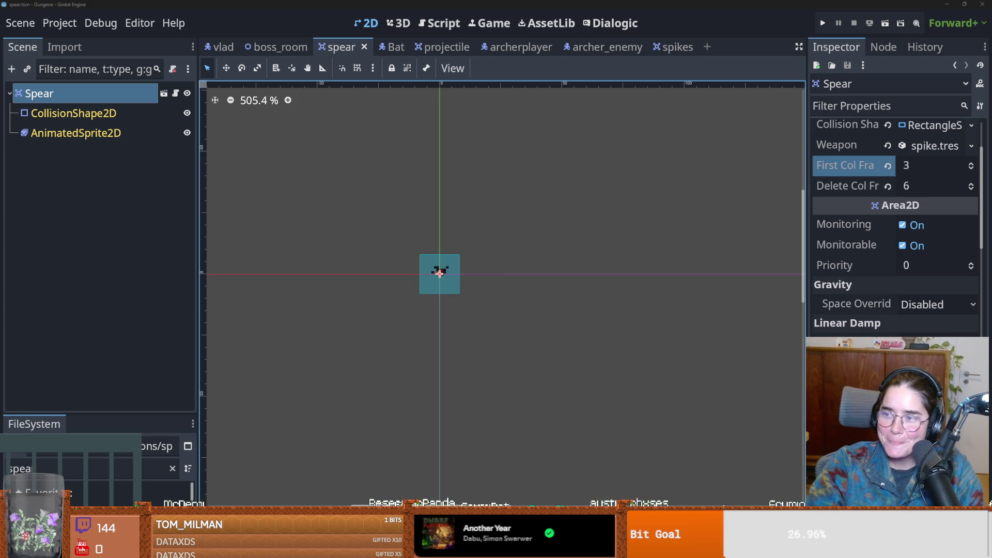
pyautogui.click(222, 47)
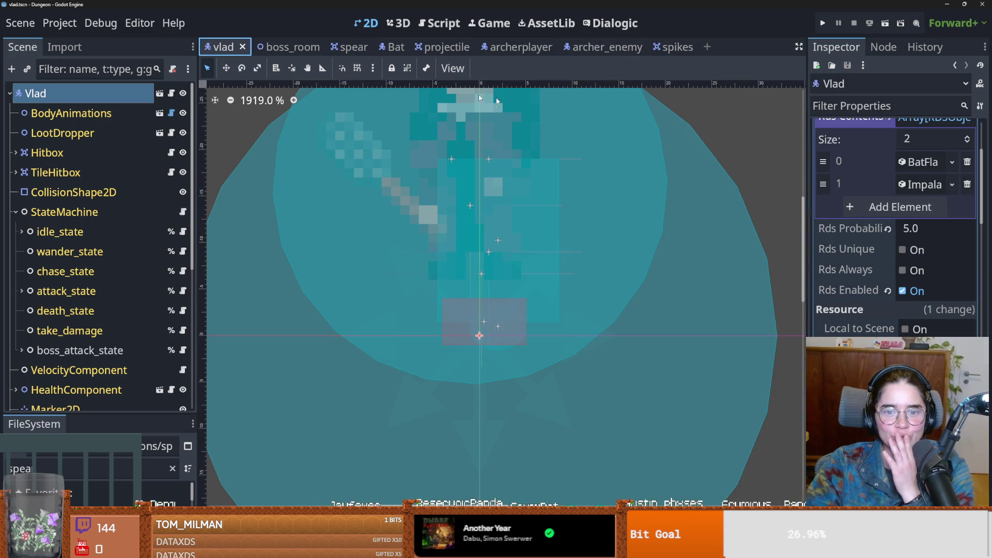
pyautogui.scroll(-4, 517, 213)
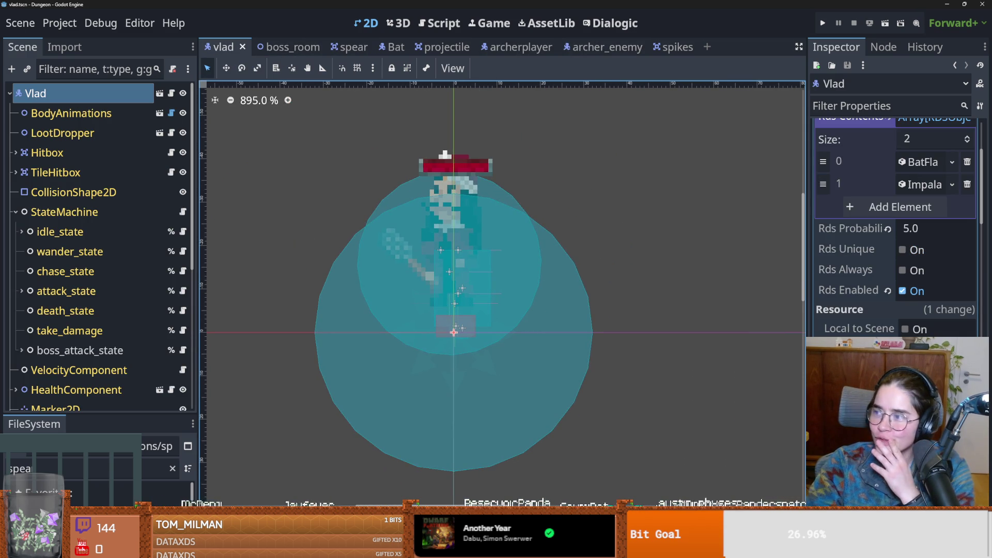
pyautogui.hotkey('alt', 'Tab')
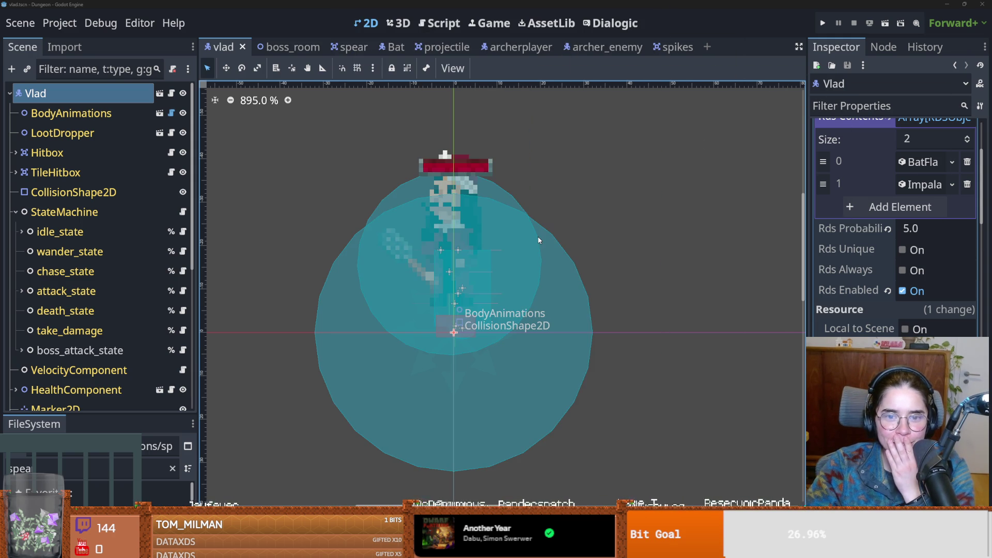
pyautogui.click(183, 153)
pyautogui.scroll(-5, 168, 235)
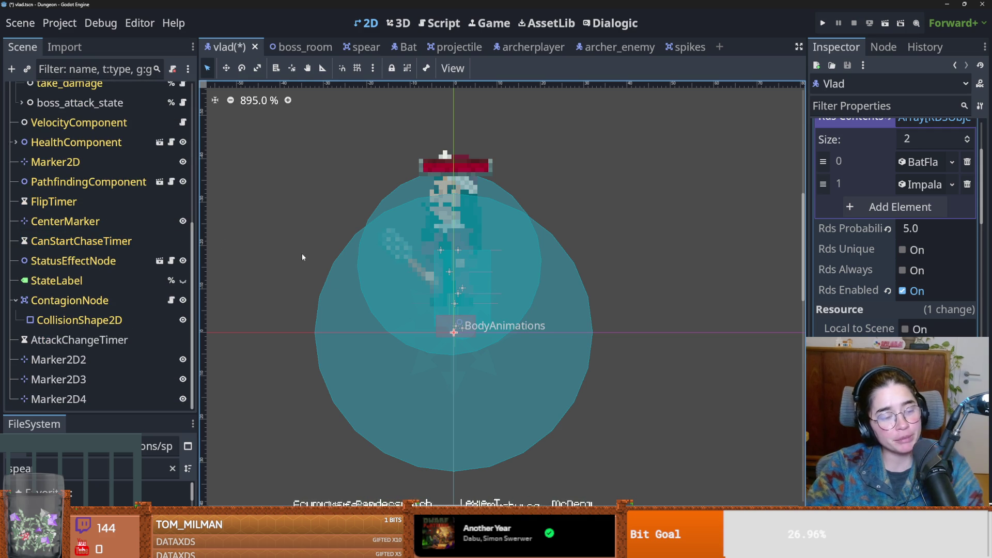
pyautogui.scroll(1, 416, 294)
pyautogui.scroll(2, 432, 288)
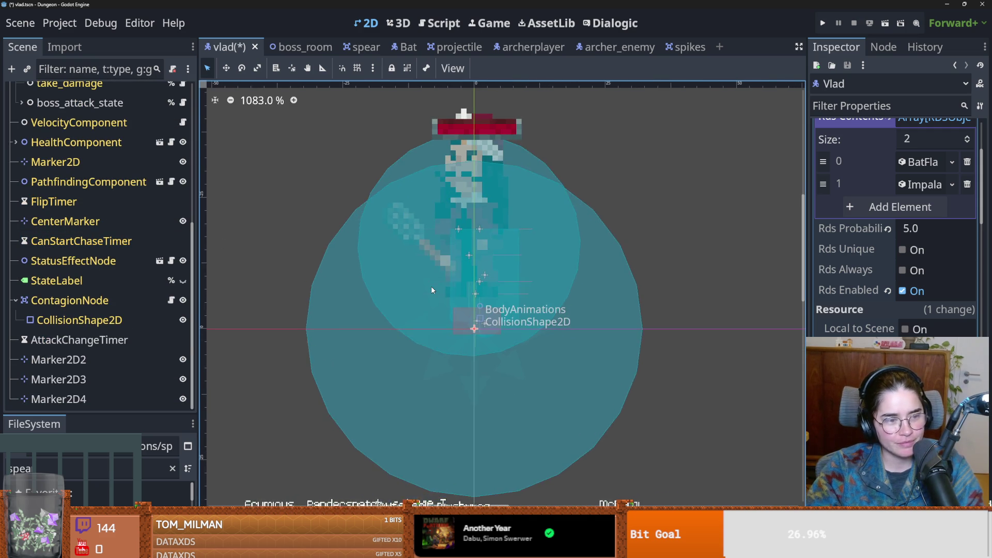
pyautogui.moveTo(432, 288); pyautogui.dragTo(405, 350)
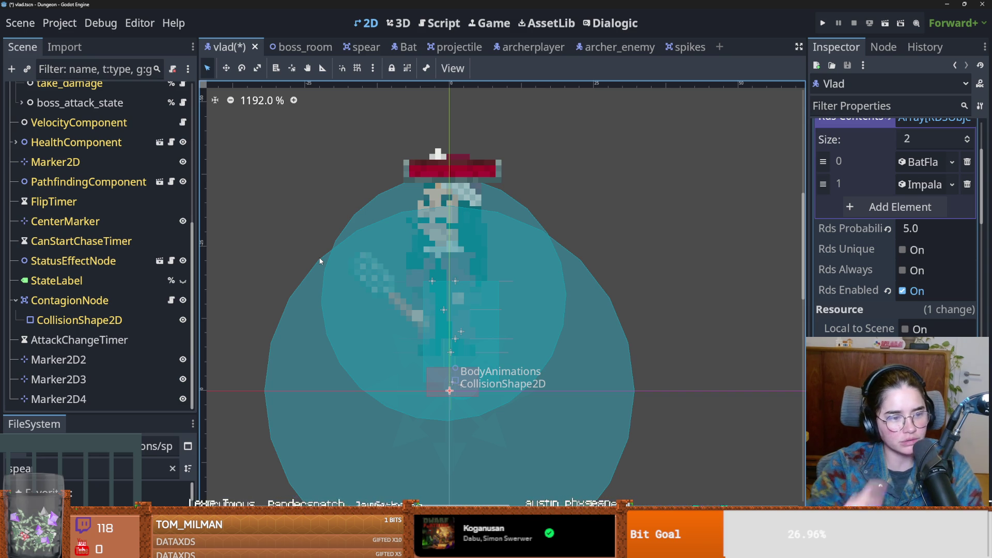
pyautogui.hscroll(2, 387, 302)
pyautogui.hotkey('ctrl', 's')
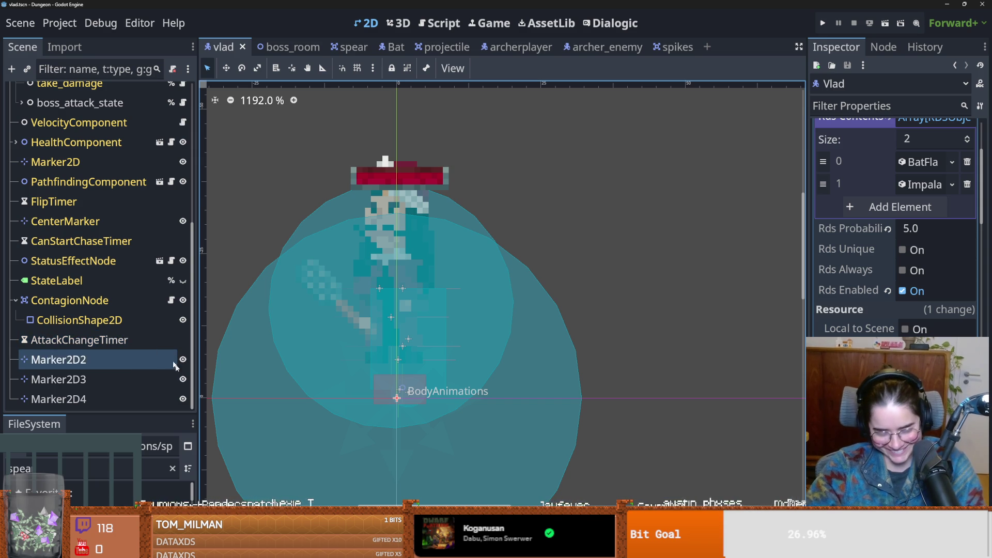
pyautogui.hotkey('ctrl', 's')
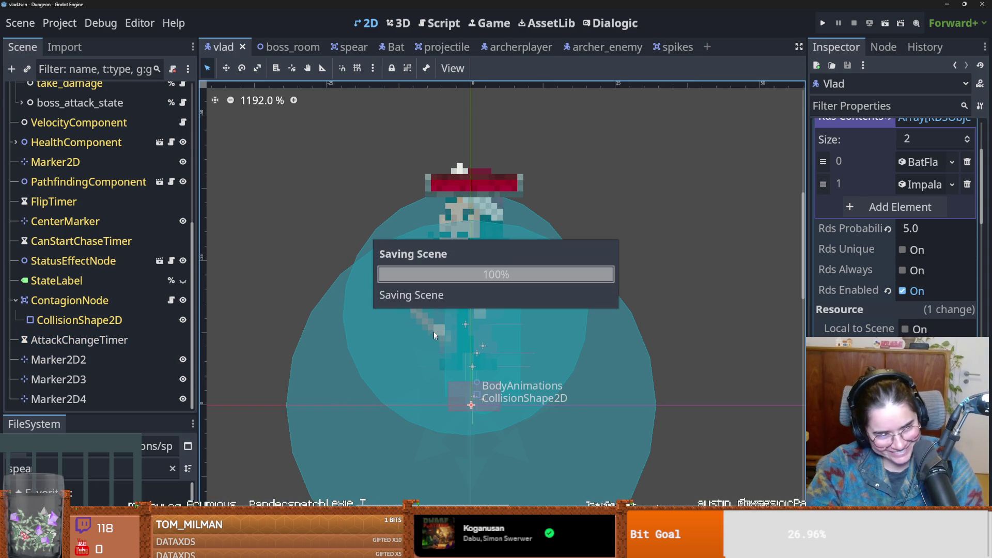
pyautogui.scroll(2, 456, 347)
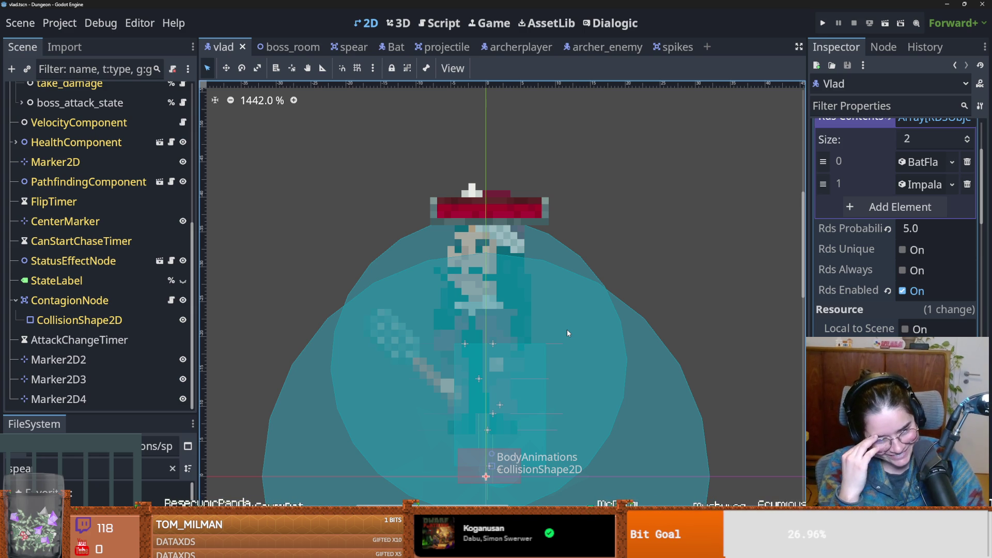
pyautogui.moveTo(572, 309); pyautogui.dragTo(653, 257)
pyautogui.hotkey('ctrl', 's')
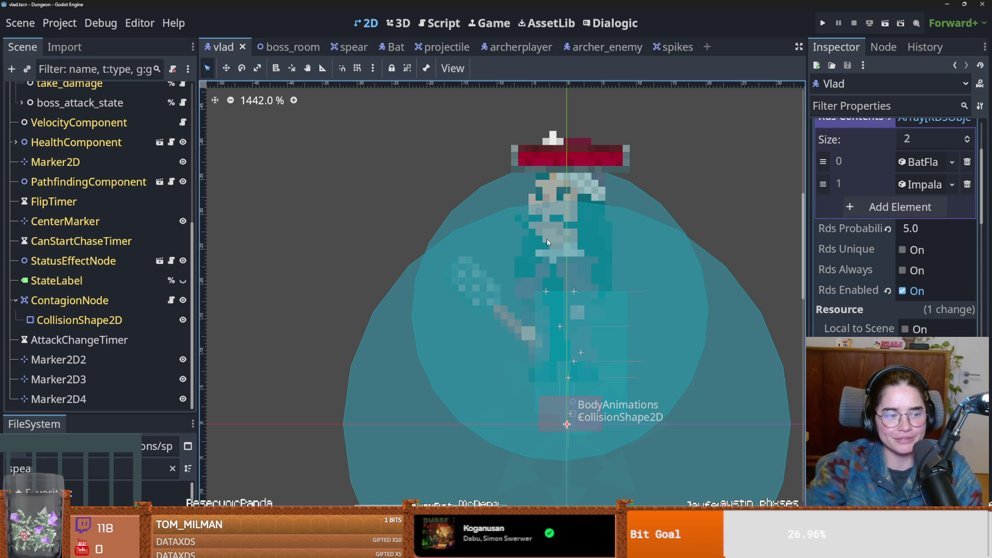
pyautogui.hotkey('ctrl', 's')
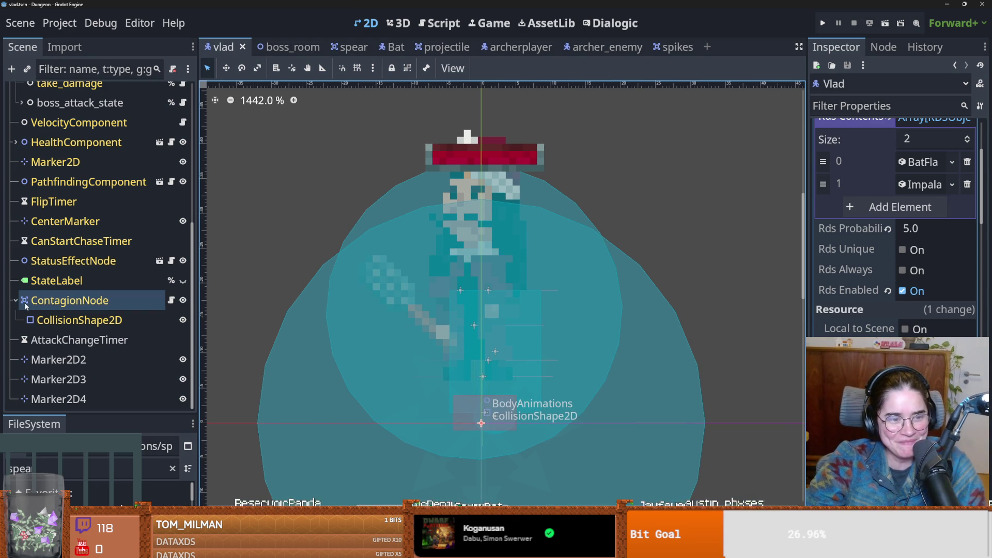
pyautogui.click(16, 300)
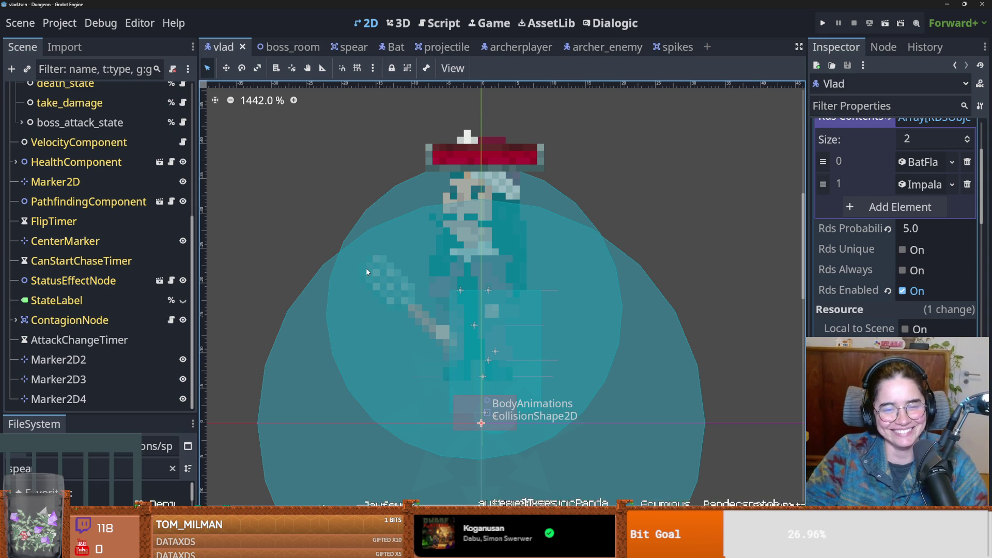
pyautogui.hscroll(-5, 367, 271)
pyautogui.hotkey('ctrl', 's')
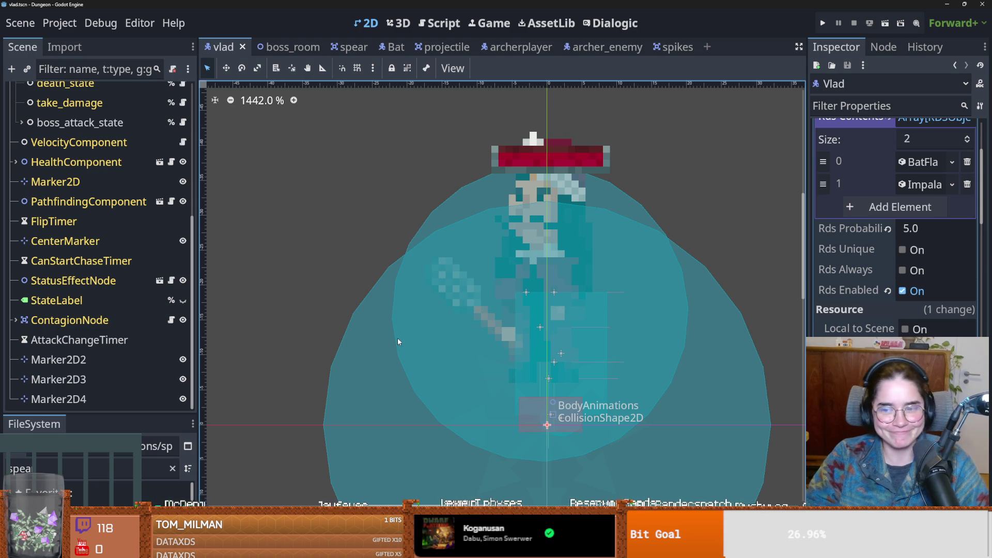
pyautogui.scroll(5, 894, 233)
pyautogui.click(932, 271)
pyautogui.hotkey('ctrl', 's')
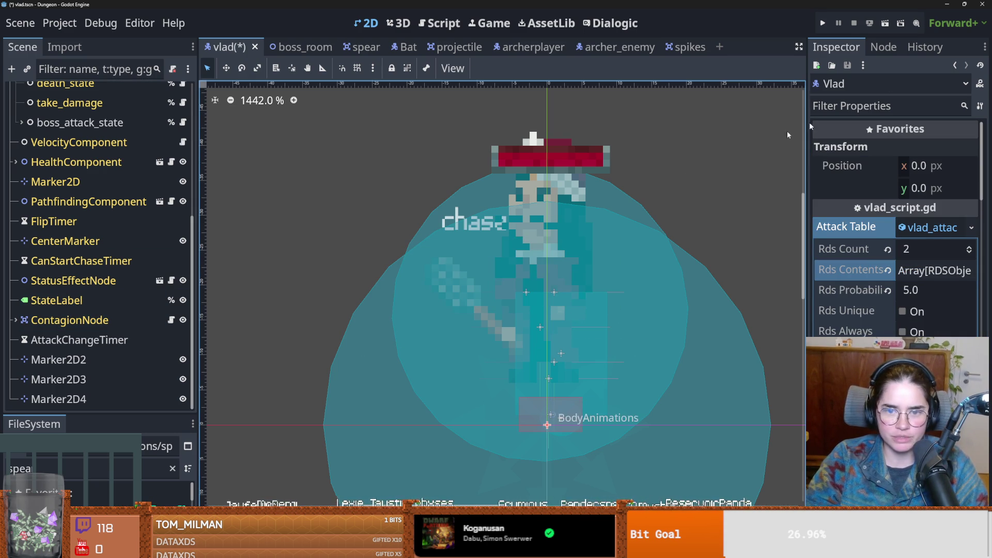
# - Raise Vlad's chase state label above his head and save the placement
pyautogui.click(507, 226)
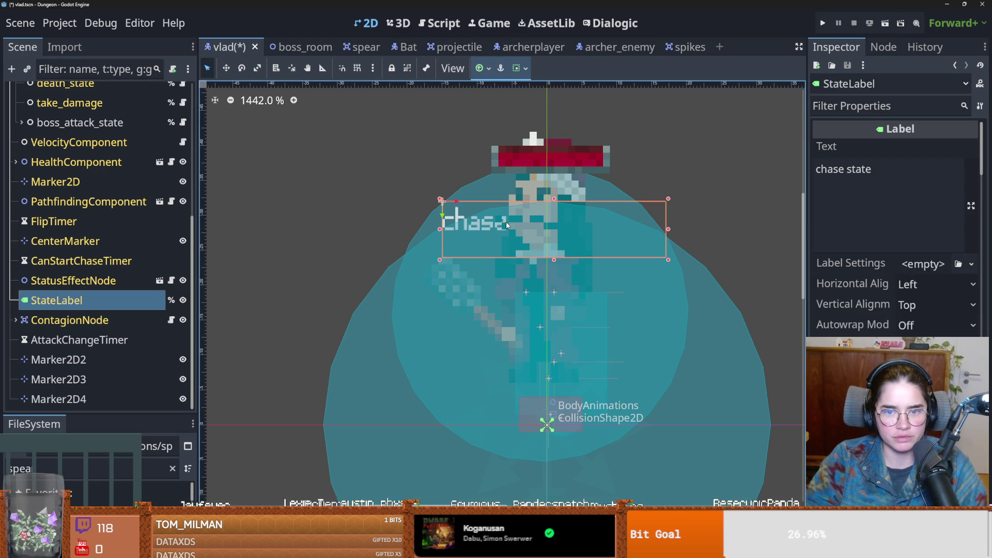
pyautogui.hotkey('ctrl', 's')
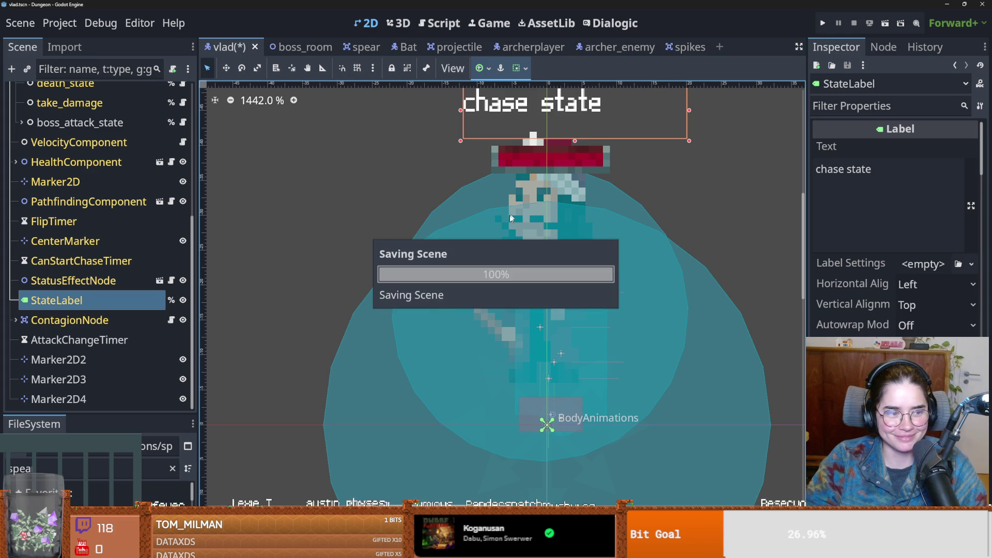
pyautogui.scroll(-1, 511, 218)
pyautogui.click(508, 255)
pyautogui.moveTo(516, 215); pyautogui.dragTo(516, 169)
pyautogui.hotkey('ctrl', 's')
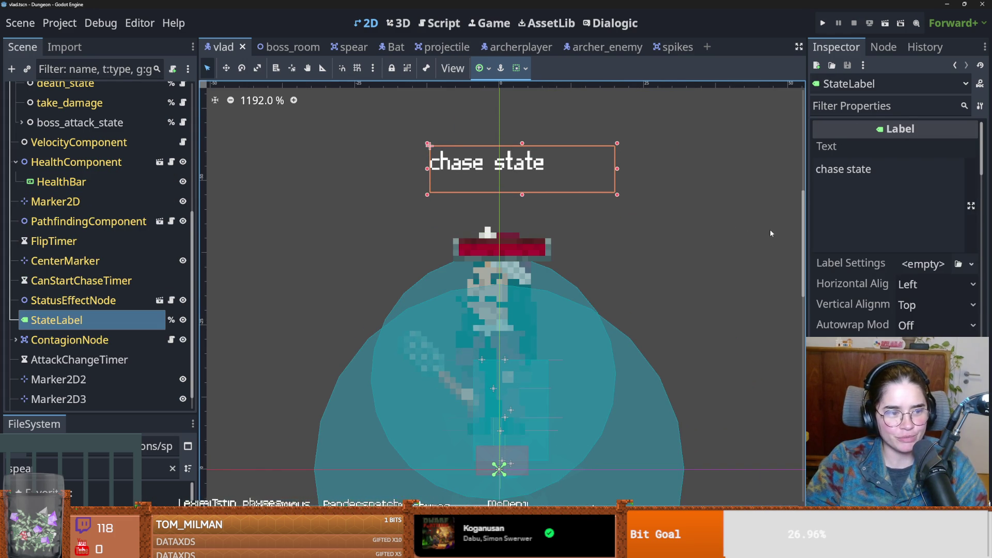
# - Center the label's horizontal alignment, move the health bar just beneath it, and run the project
pyautogui.click(930, 284)
pyautogui.click(925, 323)
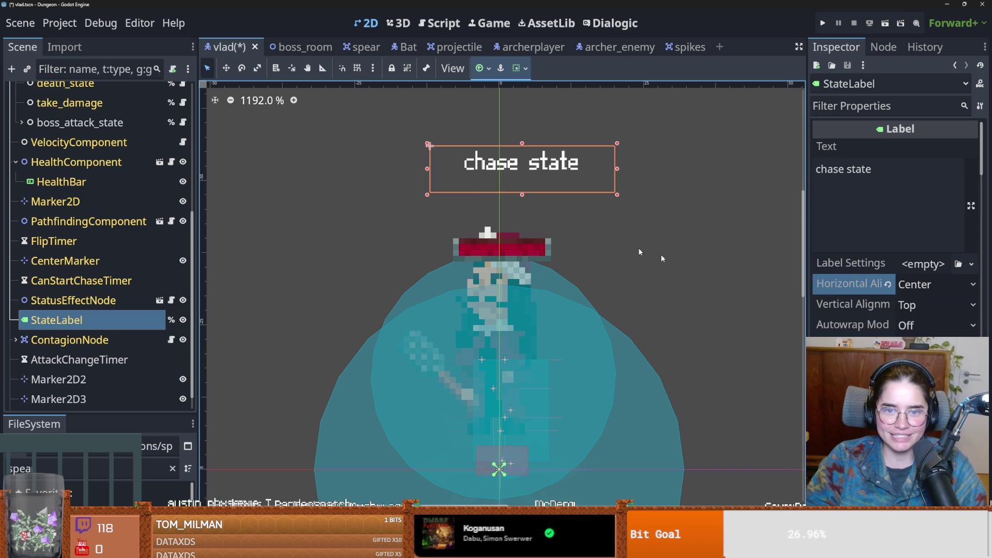
pyautogui.moveTo(554, 167); pyautogui.dragTo(530, 172)
pyautogui.click(605, 250)
pyautogui.moveTo(518, 248); pyautogui.dragTo(519, 211)
pyautogui.click(822, 23)
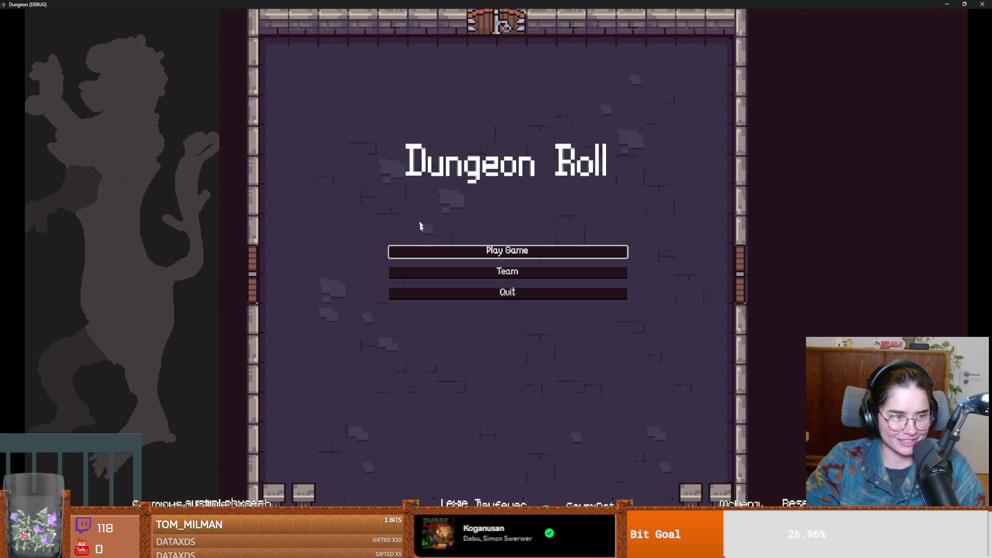
# - Start a new game as the Warrior and run tp_to_before_boss from the debug console
pyautogui.click(526, 256)
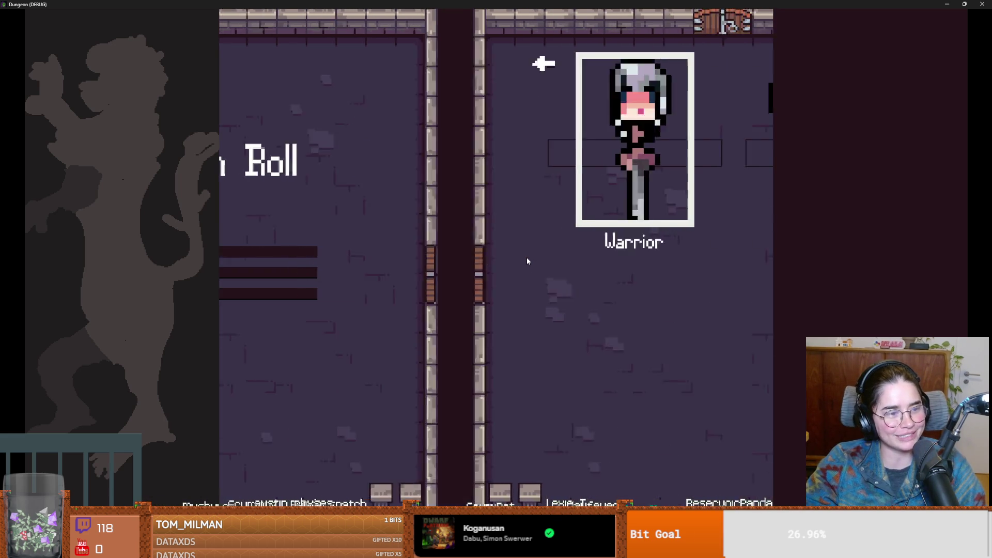
pyautogui.click(465, 191)
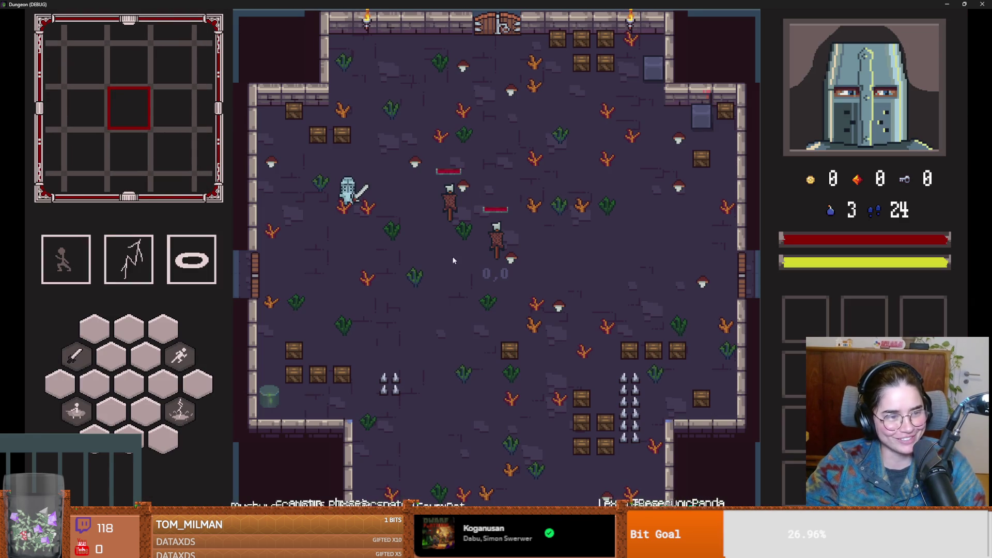
pyautogui.press('a')
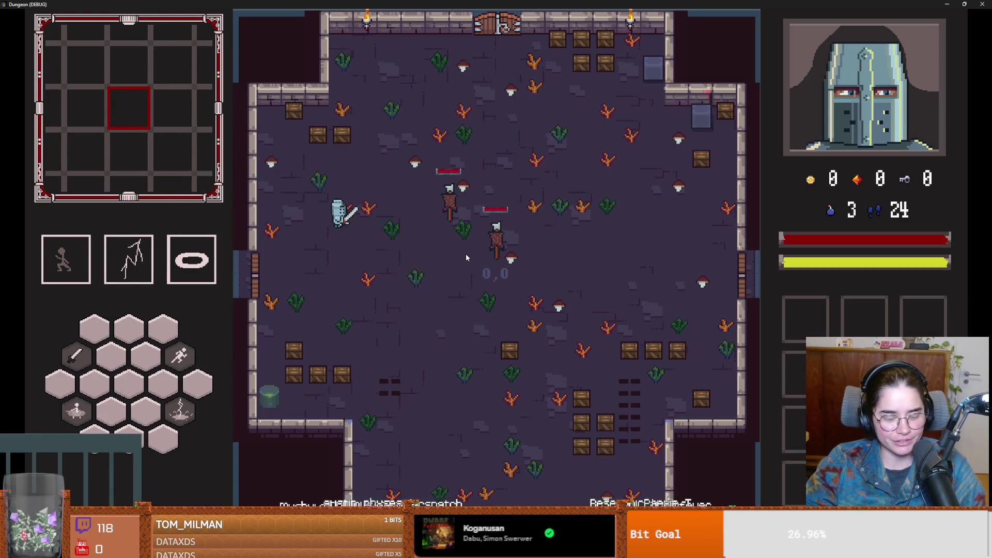
pyautogui.press('`')
pyautogui.write('t0')
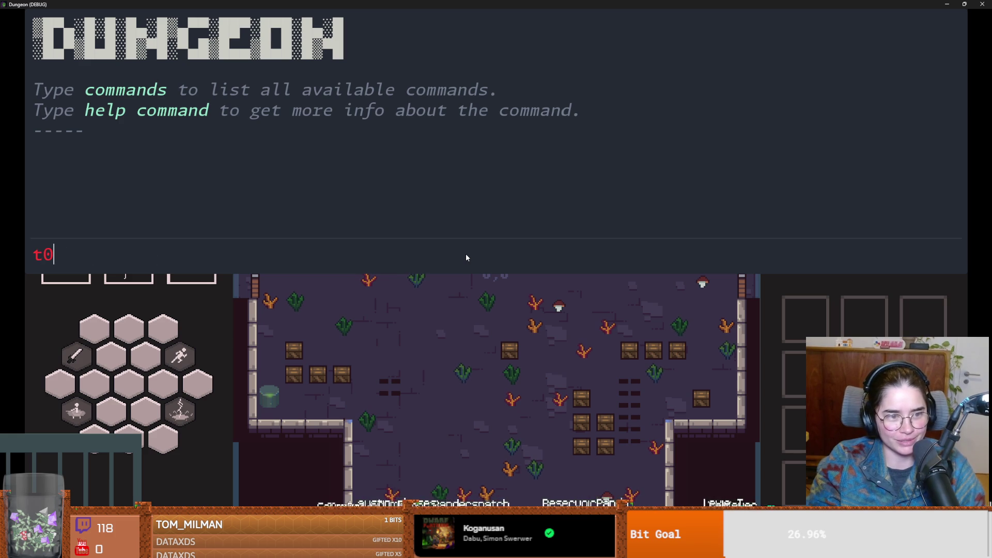
pyautogui.press('BackSpace')
pyautogui.write('p')
pyautogui.press('Tab')
pyautogui.press('Return')
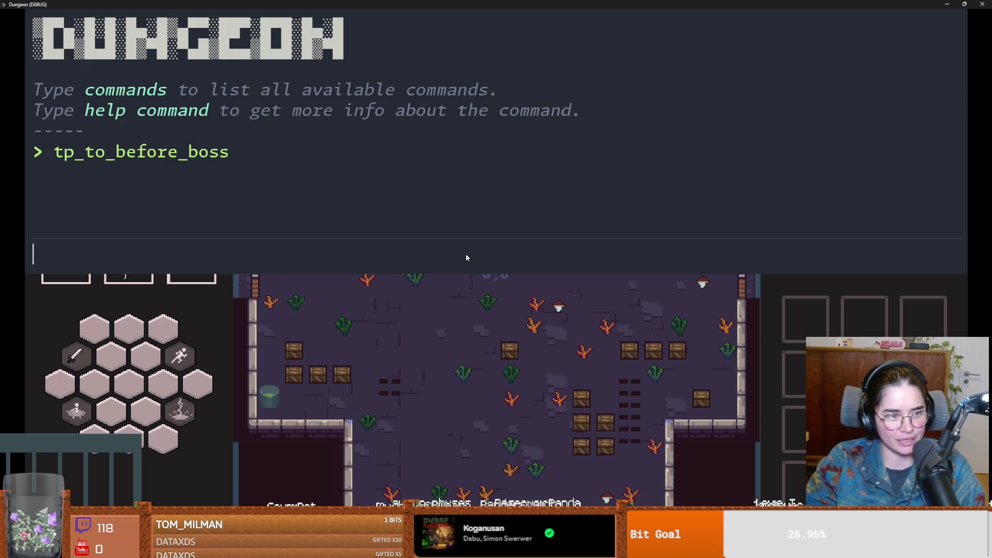
# - Walk the knight around the pre-boss room, swinging the sword and collecting the mushroom
pyautogui.press('a')
pyautogui.press('s')
pyautogui.press('d')
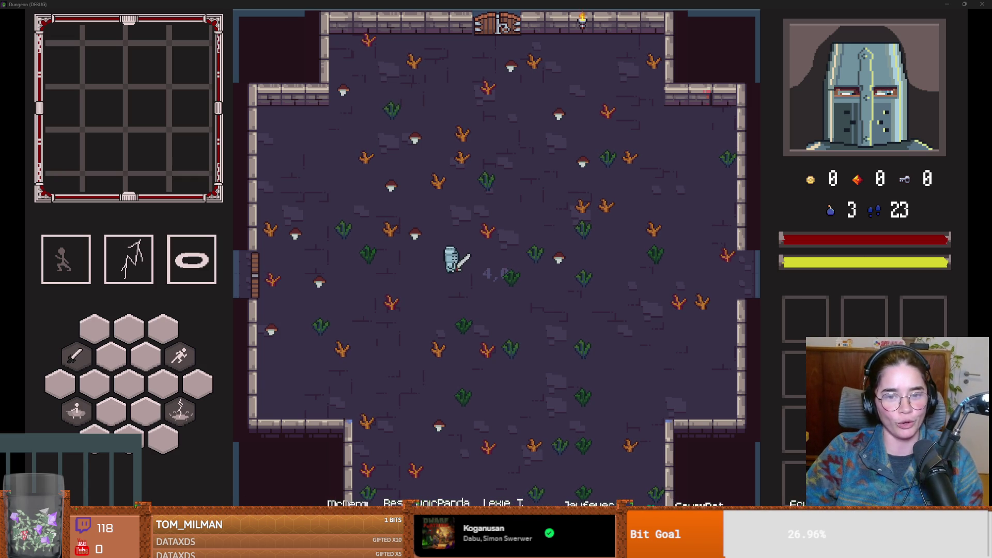
pyautogui.hotkey('s', 'd')
pyautogui.press('d')
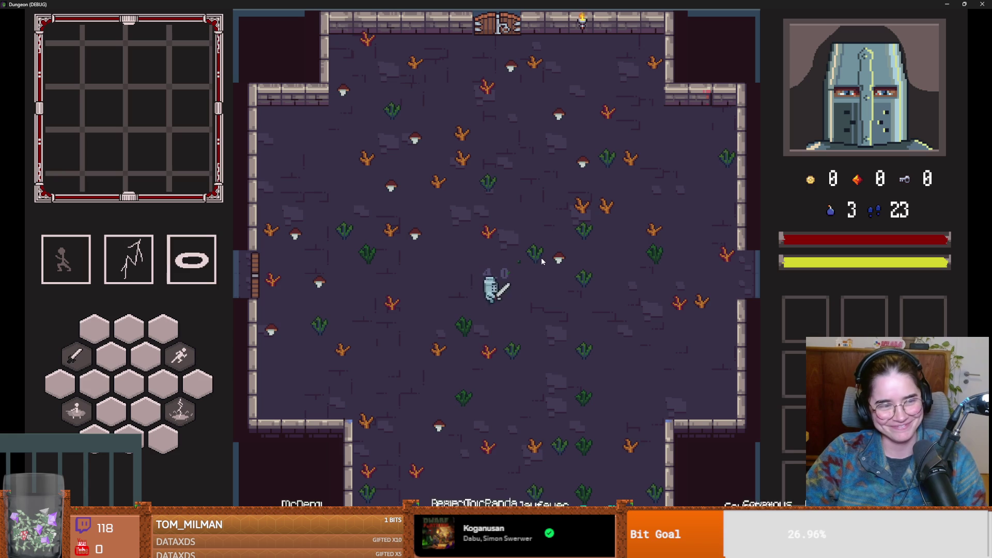
pyautogui.press('w')
pyautogui.hotkey('w', 'd')
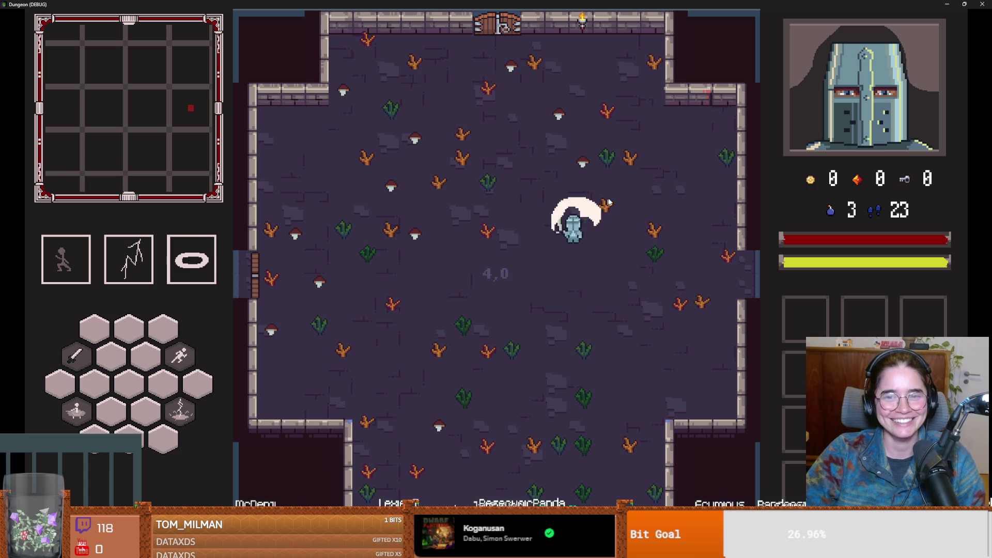
pyautogui.hotkey('w', 'a')
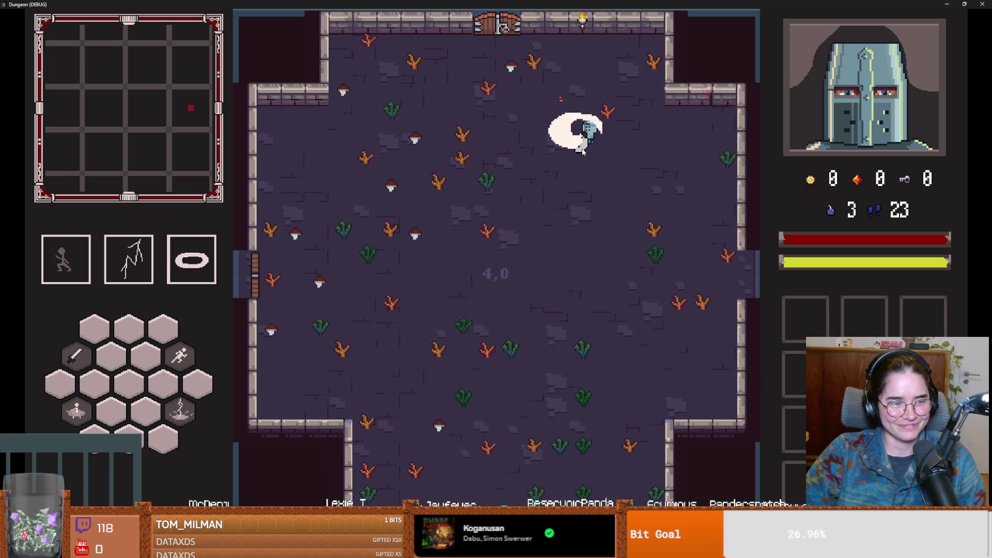
pyautogui.hotkey('s', 'a')
pyautogui.hotkey('s', 'a')
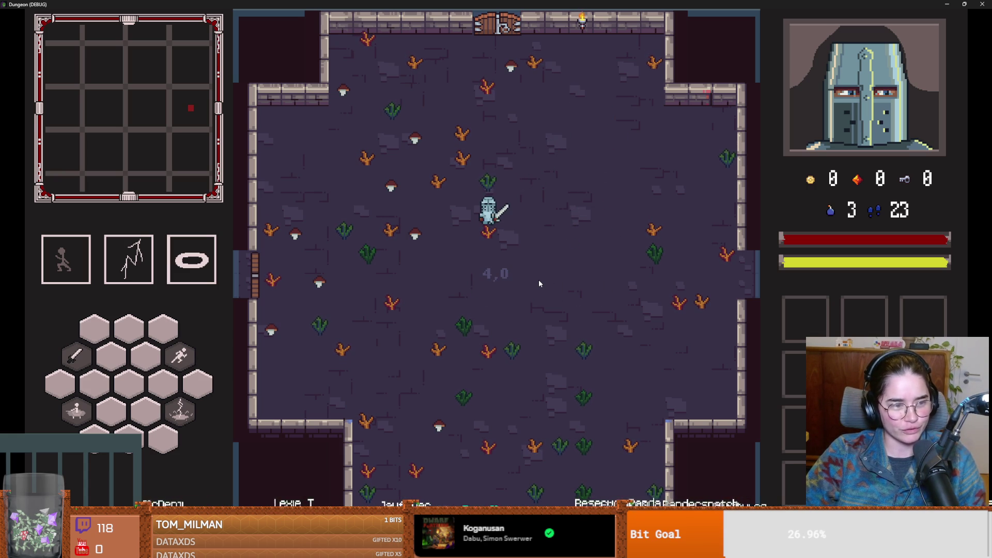
pyautogui.hotkey('s', 'a')
pyautogui.press('a')
pyautogui.press('w')
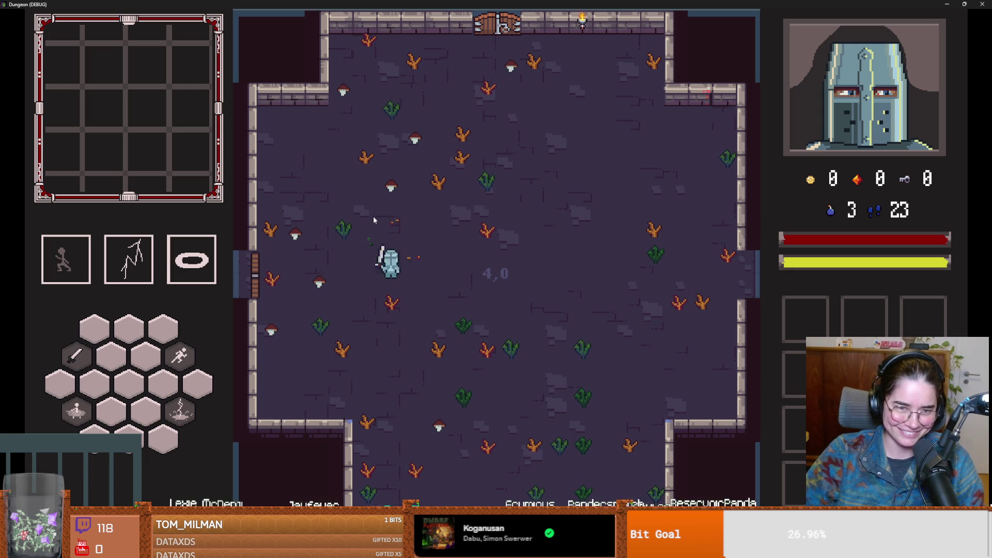
pyautogui.hotkey('w', 'd')
pyautogui.hotkey('s', 'a')
# - Clear a half-typed console command, then dash the knight through the east door toward Vlad
pyautogui.press('`')
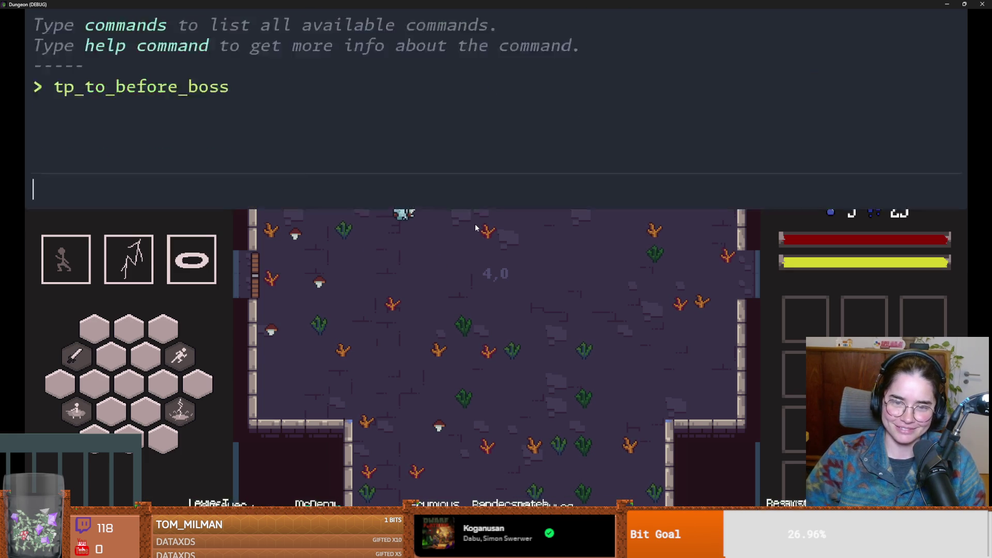
pyautogui.write('tp')
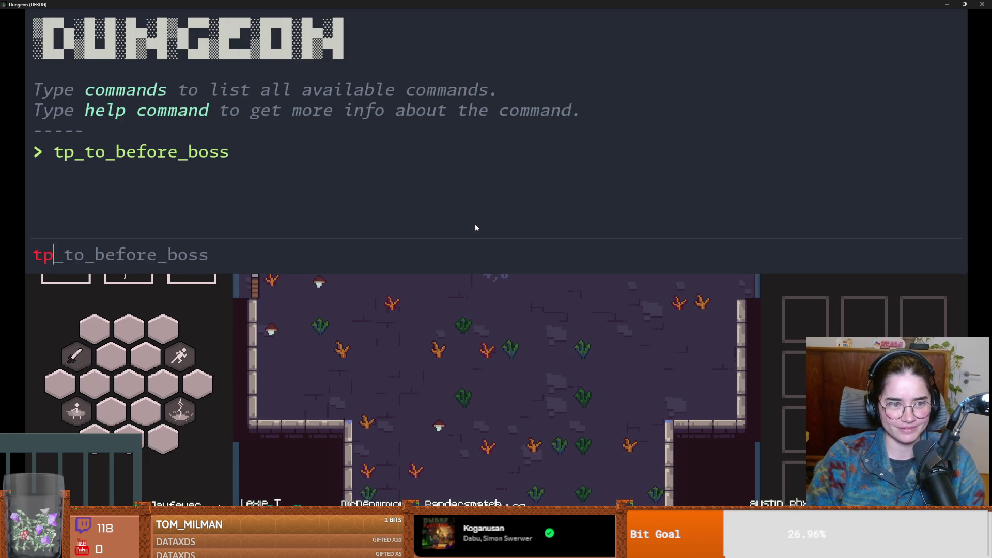
pyautogui.press('BackSpace')
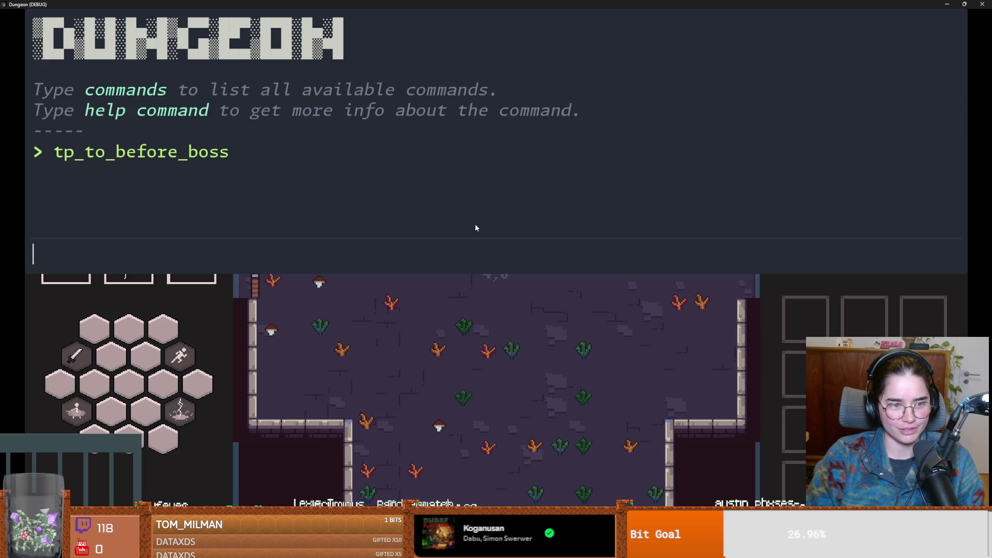
pyautogui.write('g')
pyautogui.press('`')
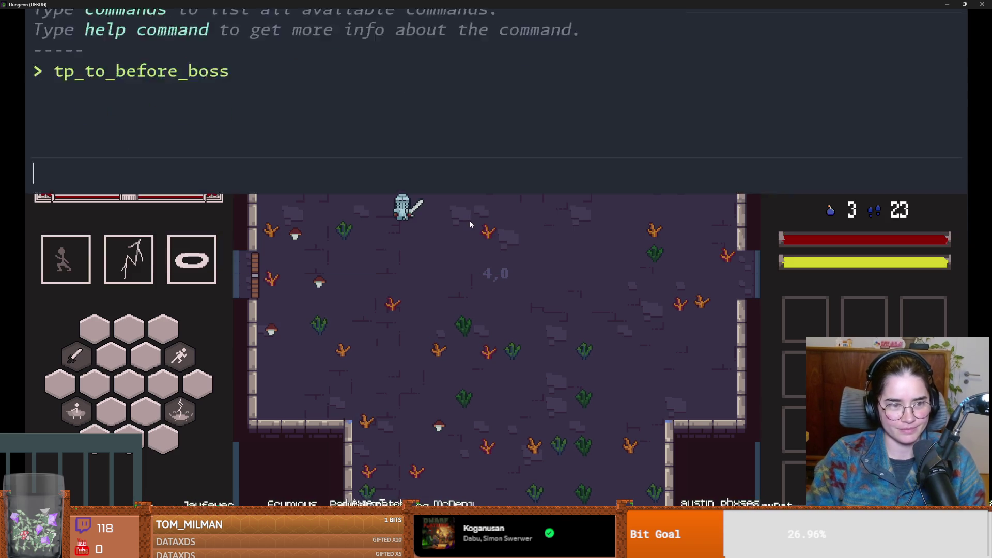
pyautogui.press('s')
pyautogui.press('d')
pyautogui.press('space')
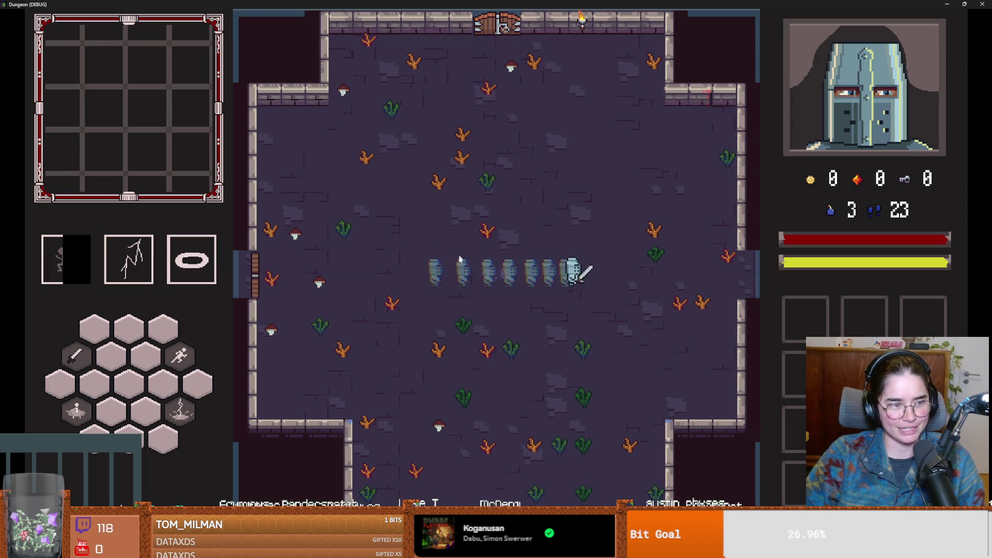
pyautogui.press('d')
pyautogui.press('space')
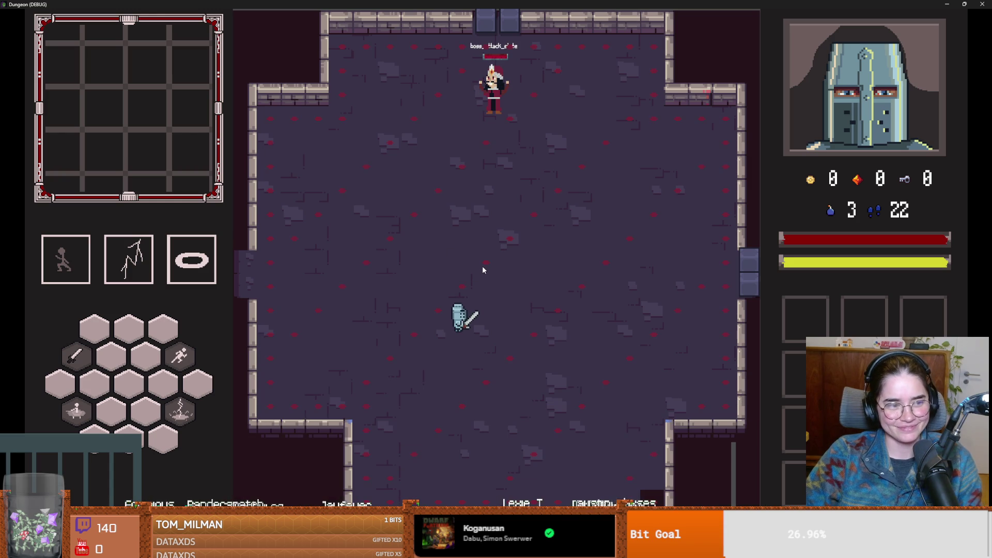
# - Move the knight around the boss room to draw Vlad from attacking into chasing
pyautogui.press('w')
pyautogui.press('d')
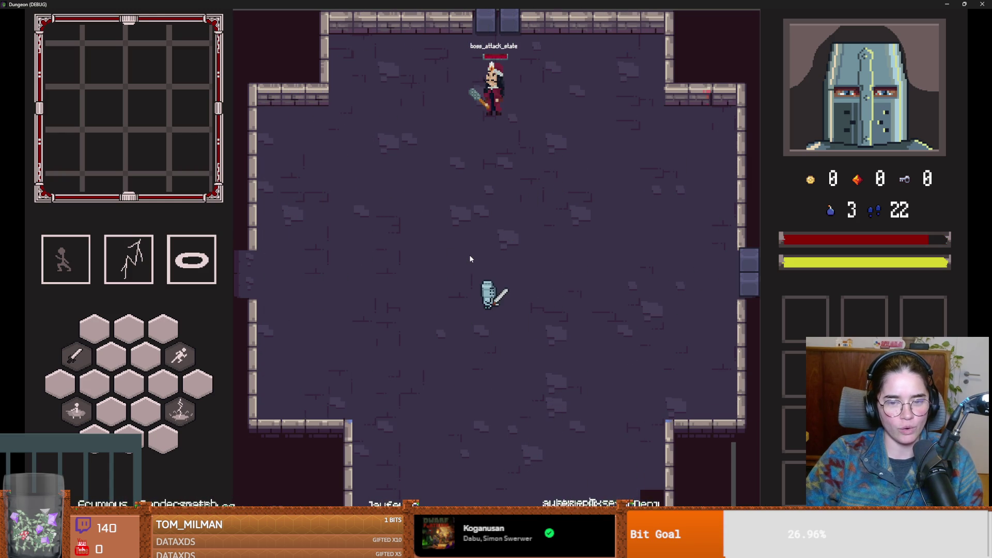
pyautogui.press('w')
pyautogui.press('a')
pyautogui.press('s')
pyautogui.press('d')
pyautogui.press('w')
pyautogui.press('d')
pyautogui.press('s')
pyautogui.press('a')
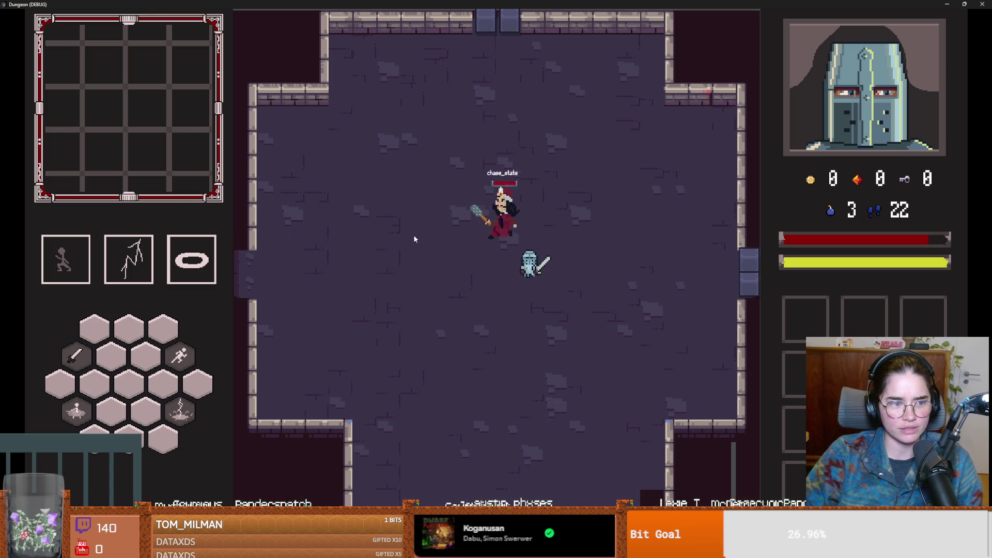
# - Dash the knight past the chasing Vlad, then stop the game with F8
pyautogui.press('a')
pyautogui.press('space')
pyautogui.press('w')
pyautogui.press('d')
pyautogui.press('s')
pyautogui.press('F8')
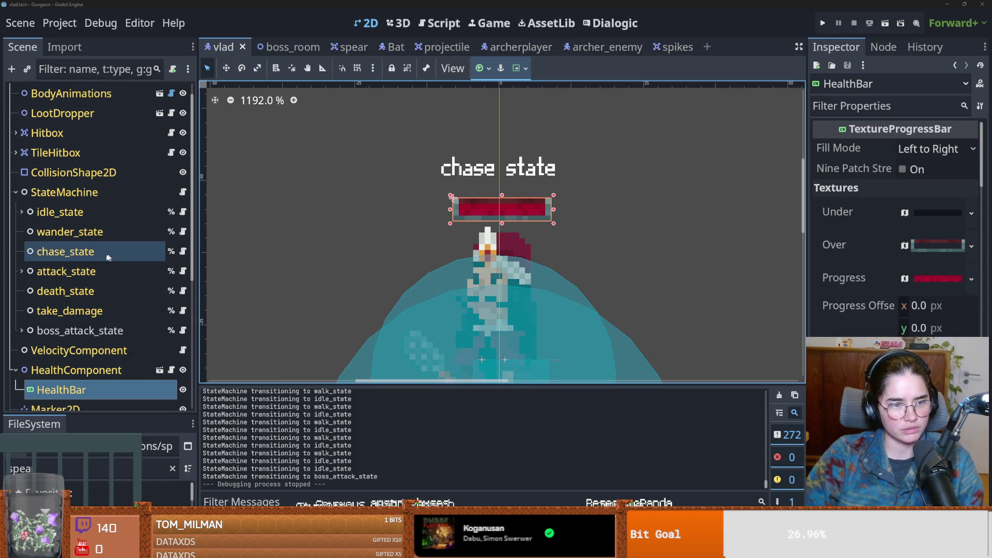
# - Save the scene and give the Scene dock's tree more room, collapsing StateMachine
pyautogui.click(183, 251)
pyautogui.hotkey('ctrl', 's')
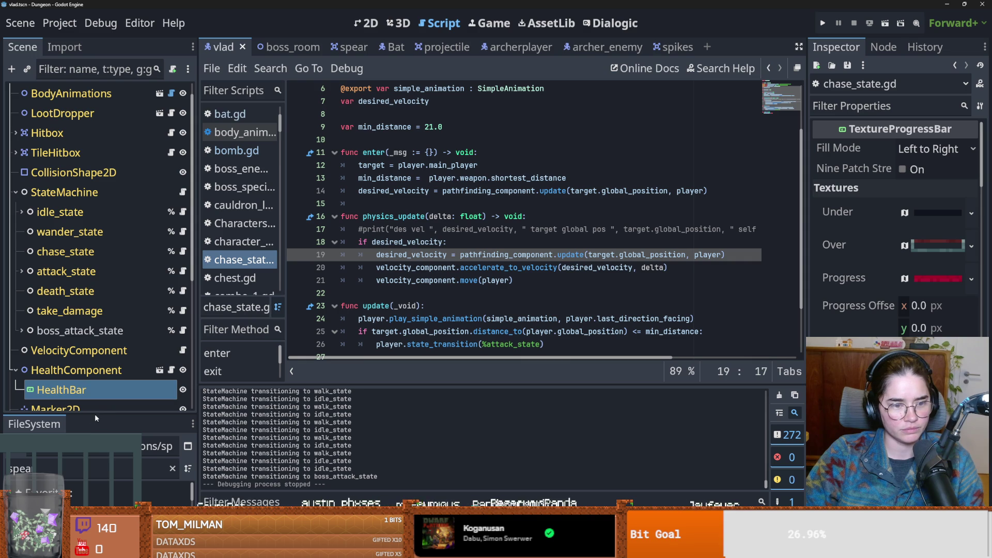
pyautogui.moveTo(96, 417); pyautogui.dragTo(95, 461)
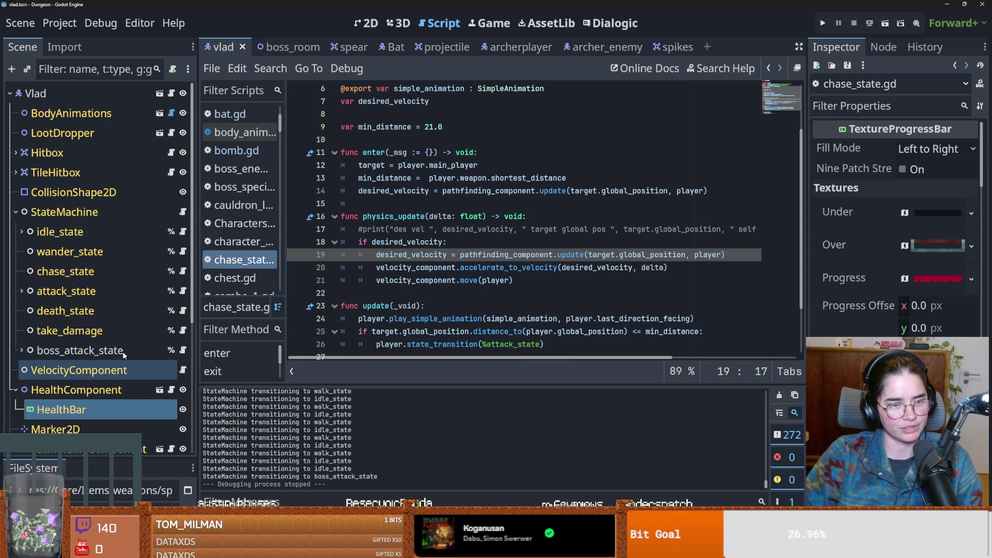
pyautogui.click(16, 165)
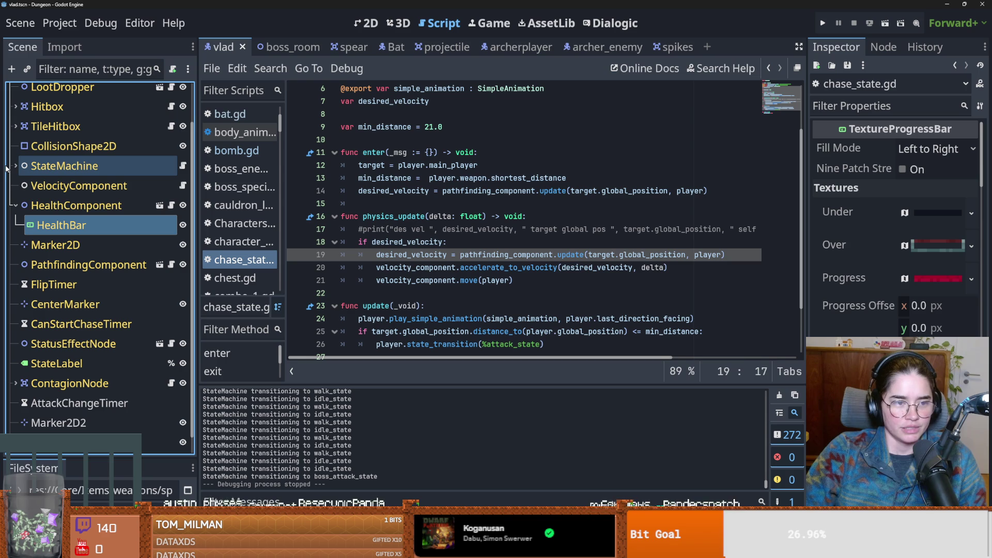
pyautogui.click(77, 206)
# - Inspect attack_state's MaceSwing attack resource, then open chase_state.gd
pyautogui.scroll(2, 52, 305)
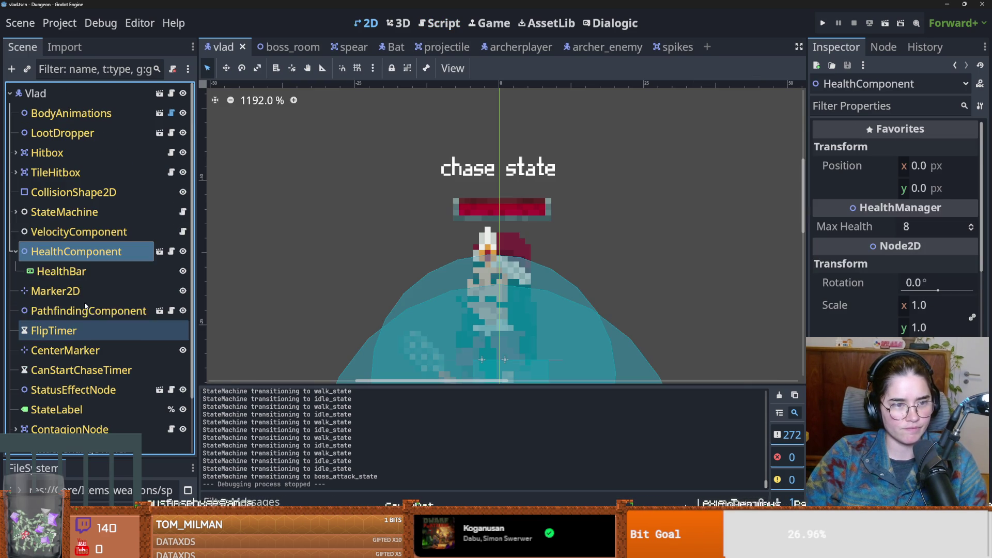
pyautogui.click(16, 212)
pyautogui.click(66, 290)
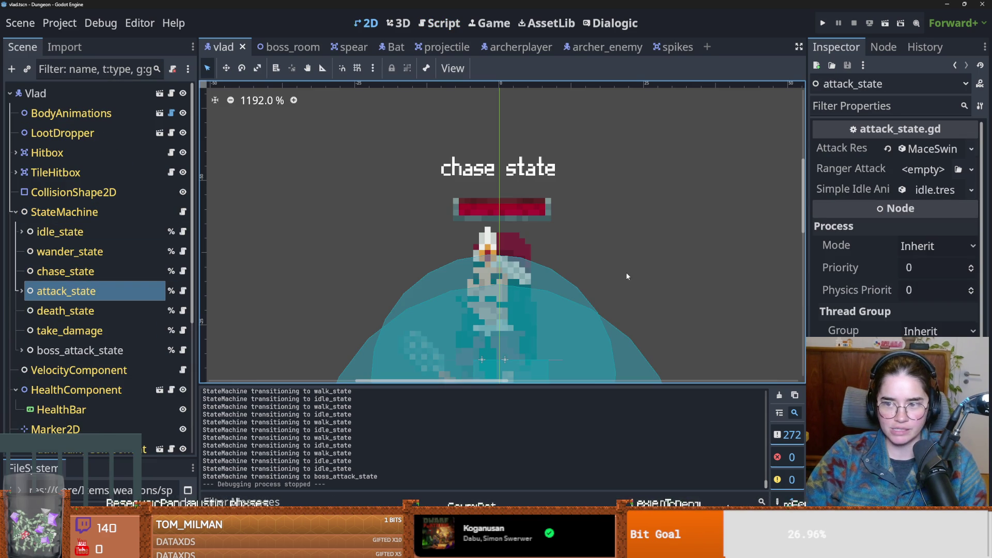
pyautogui.click(925, 149)
pyautogui.click(925, 150)
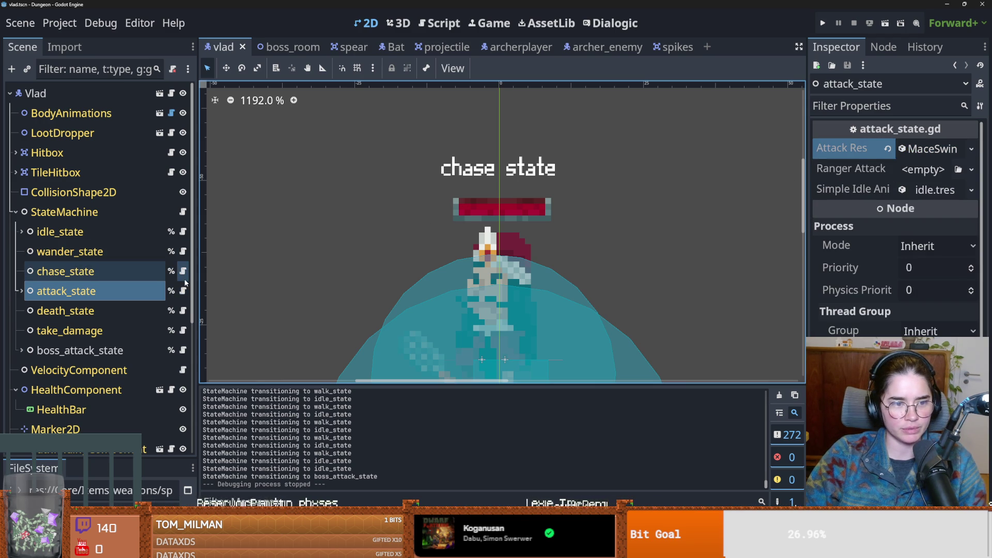
pyautogui.click(183, 271)
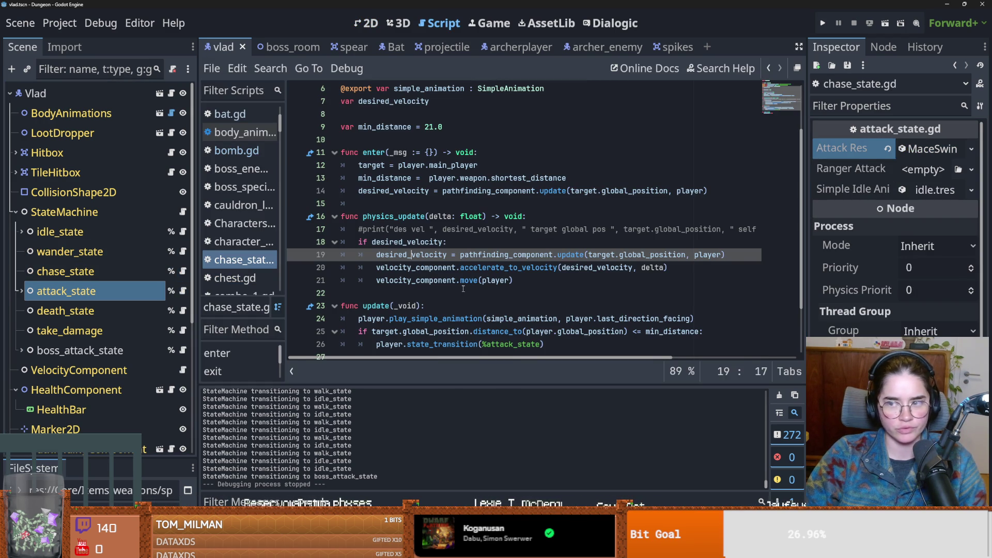
# - Widen the Inspector and expand the MaceSwing attack and default_sword weapon properties
pyautogui.moveTo(802, 205); pyautogui.dragTo(709, 205)
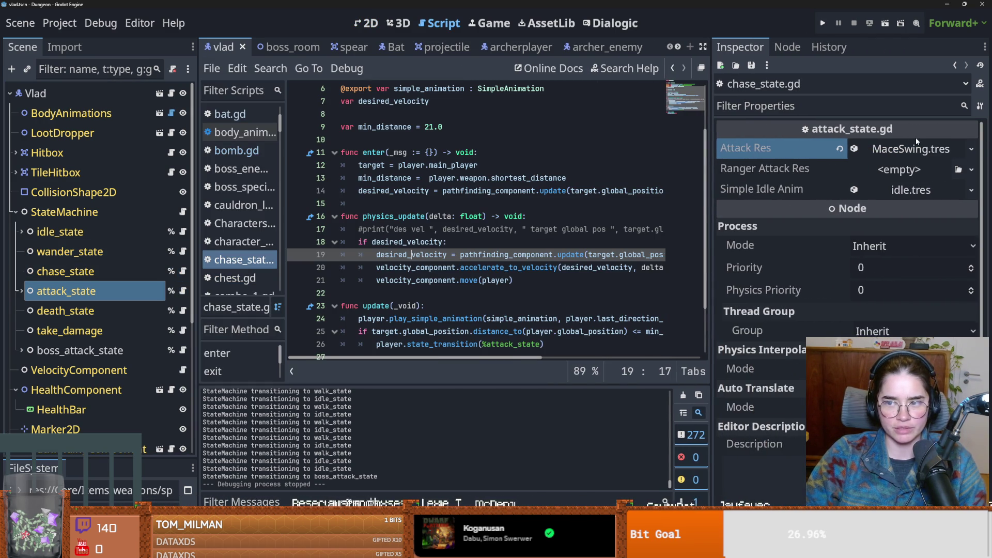
pyautogui.click(911, 148)
pyautogui.scroll(-5, 816, 250)
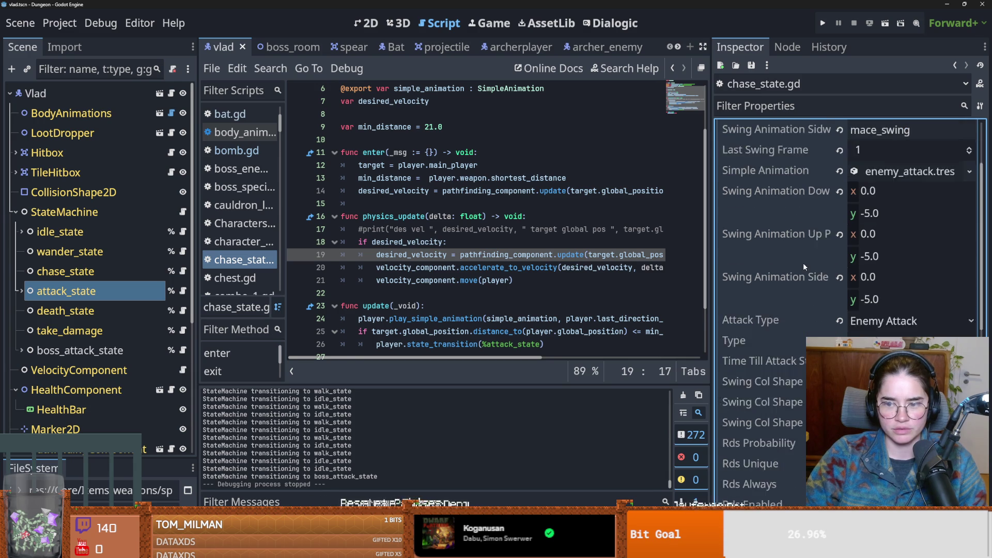
pyautogui.scroll(5, 801, 313)
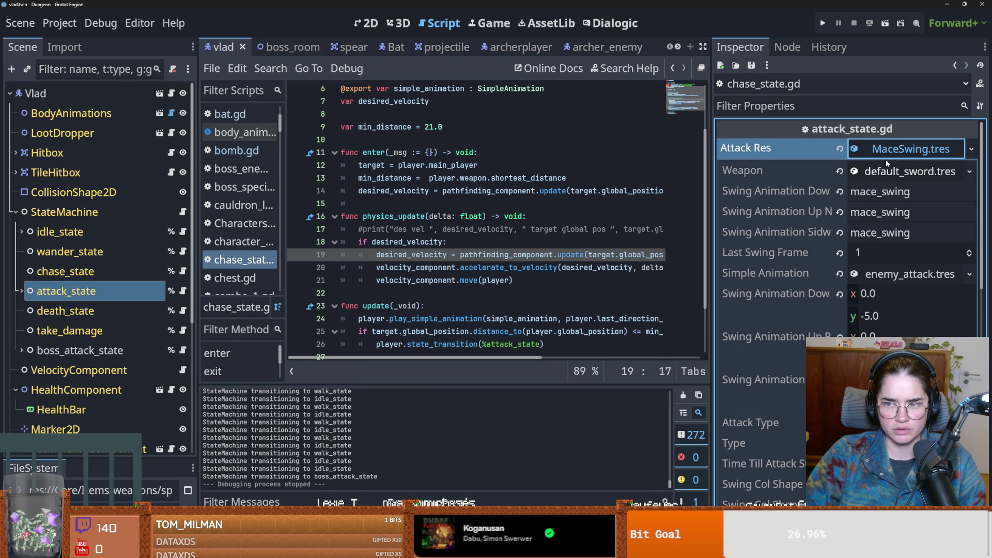
pyautogui.scroll(-5, 790, 239)
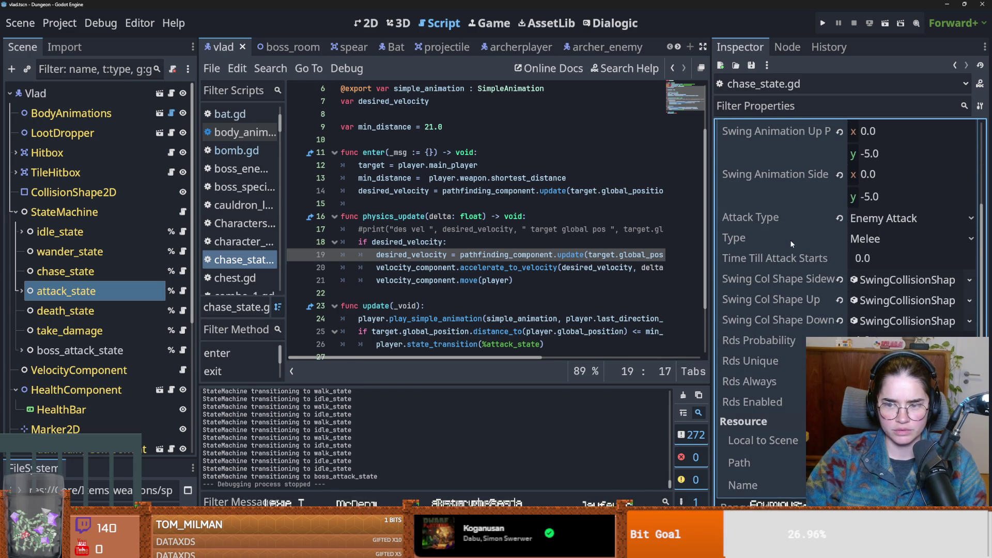
pyautogui.scroll(5, 789, 240)
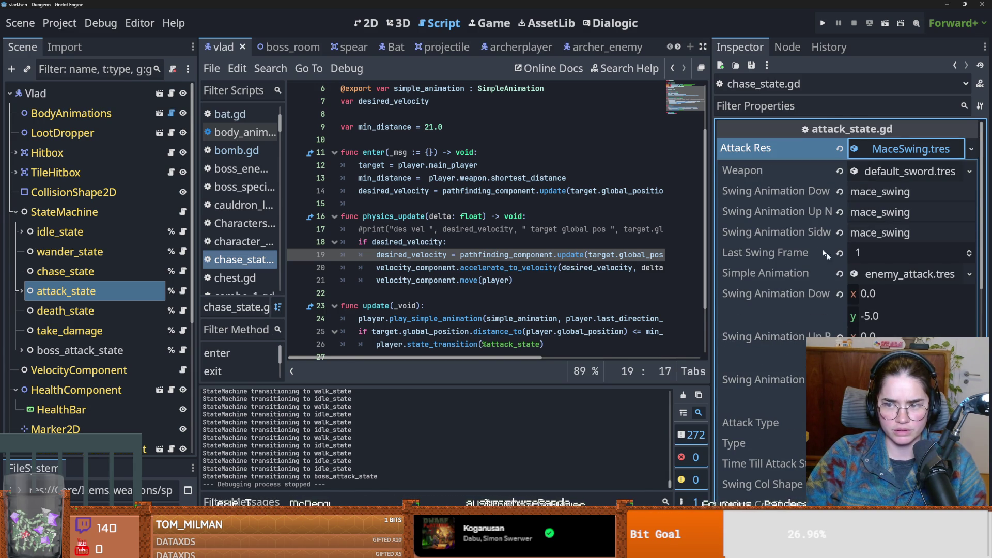
pyautogui.click(887, 176)
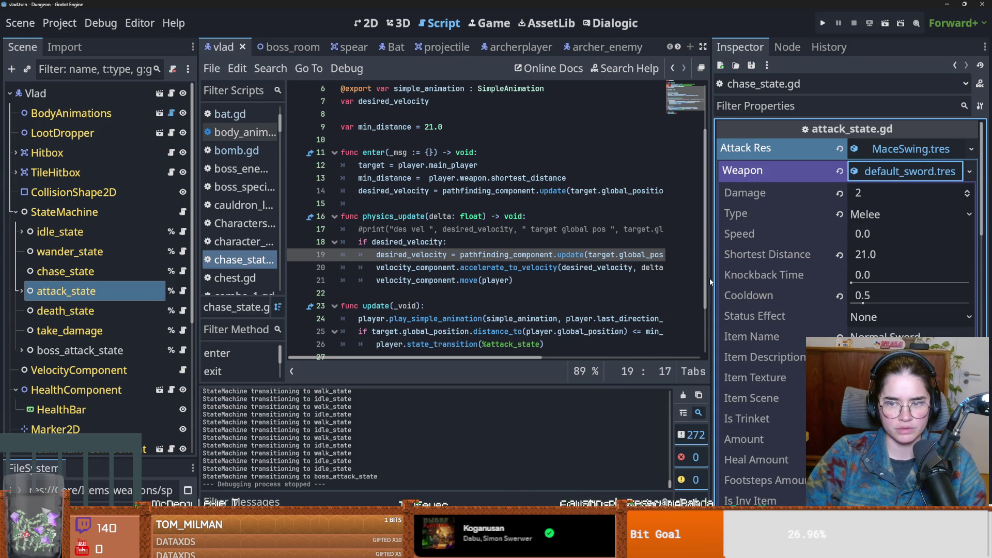
pyautogui.moveTo(710, 279)
pyautogui.mouseDown()
pyautogui.moveTo(923, 279)
pyautogui.moveTo(862, 279)
pyautogui.mouseUp()
pyautogui.scroll(-2, 501, 274)
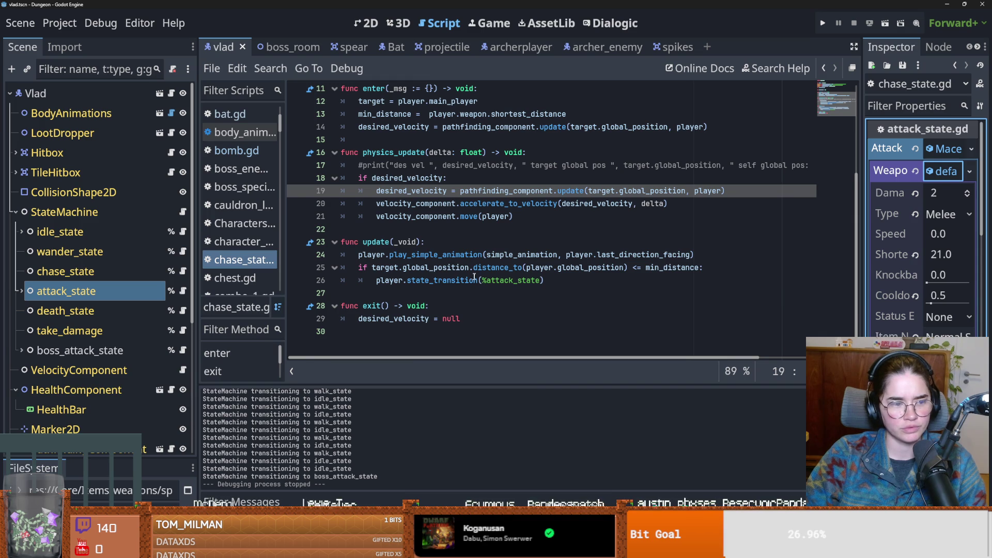
# - Enter %attack_state as line 26's state_transition target and save the scene
pyautogui.write('%attack_state')
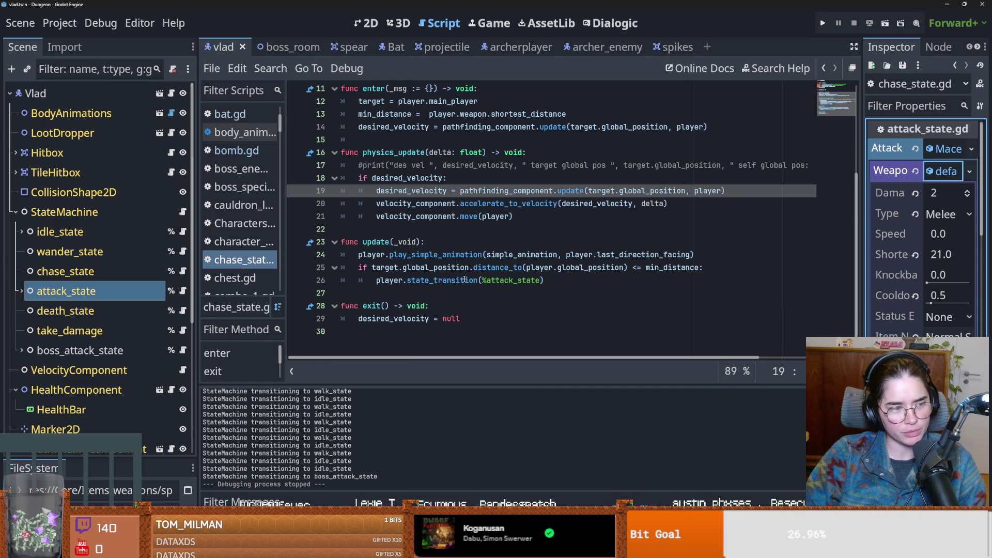
pyautogui.click(487, 252)
pyautogui.hotkey('ctrl', 's')
pyautogui.click(497, 231)
pyautogui.hotkey('ctrl', 's')
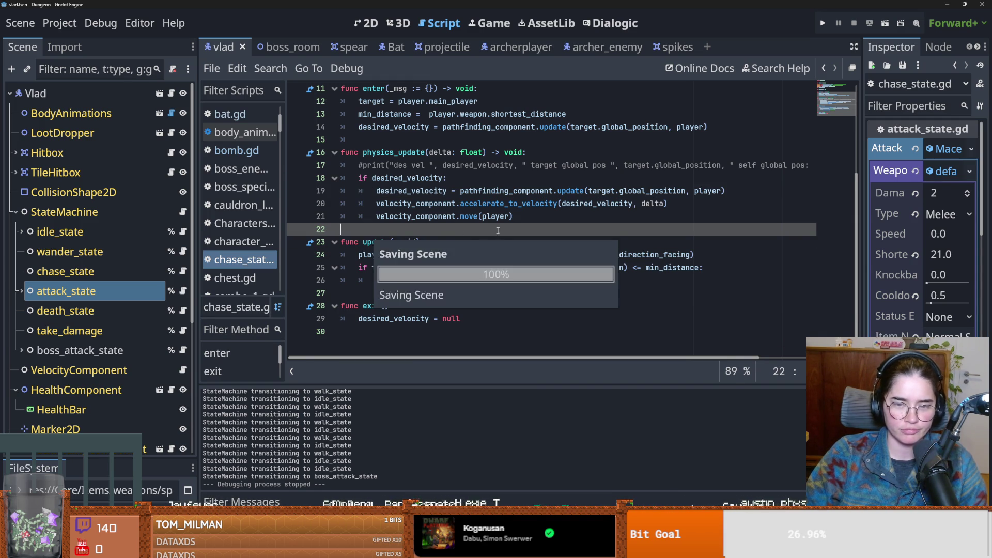
pyautogui.hotkey('ctrl', 's')
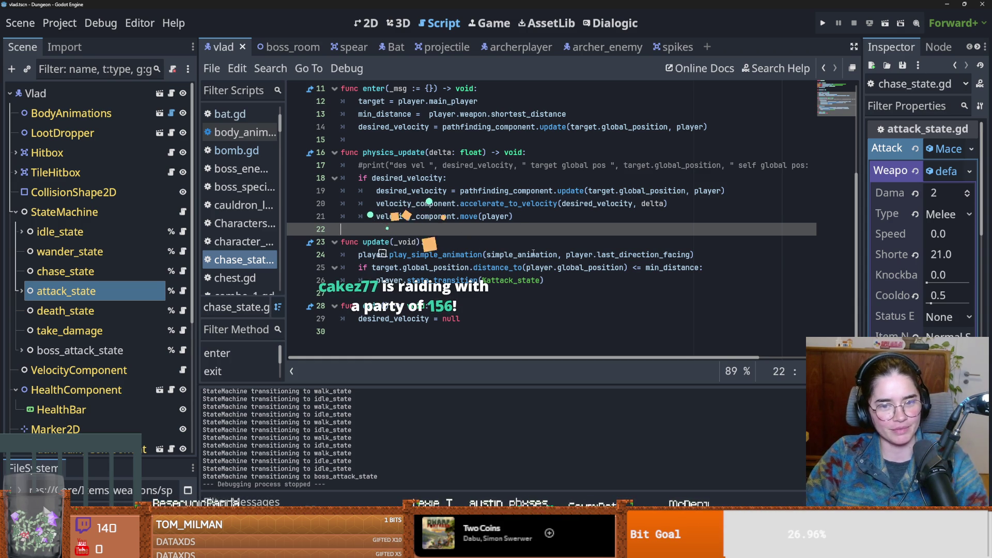
# - Save the scene repeatedly while reviewing lines 22–24 of the physics_update function
pyautogui.click(476, 237)
pyautogui.click(458, 231)
pyautogui.hotkey('ctrl', 's')
pyautogui.hotkey('ctrl', 's')
pyautogui.scroll(3, 474, 280)
pyautogui.scroll(-3, 473, 280)
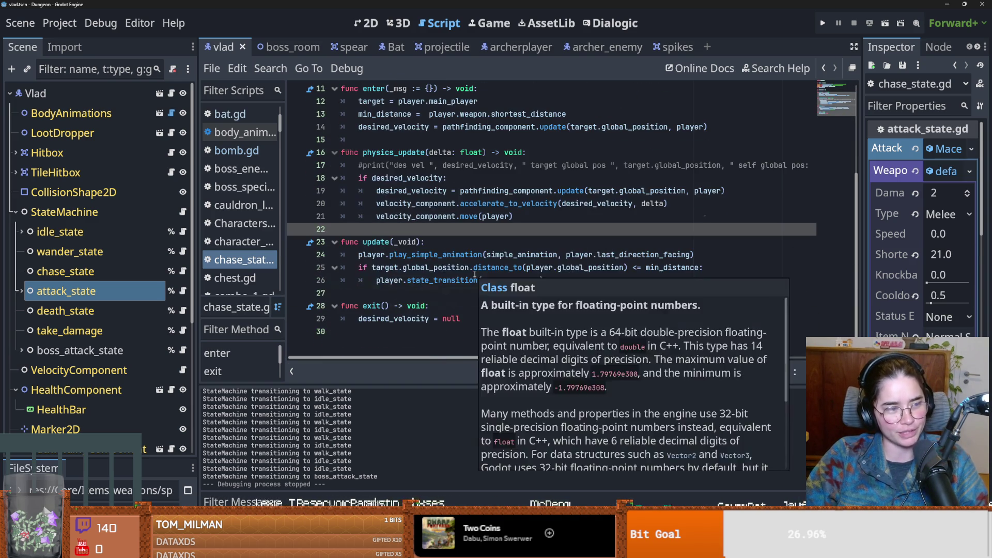
pyautogui.click(358, 260)
pyautogui.hotkey('ctrl', 's')
pyautogui.click(403, 228)
pyautogui.hotkey('ctrl', 's')
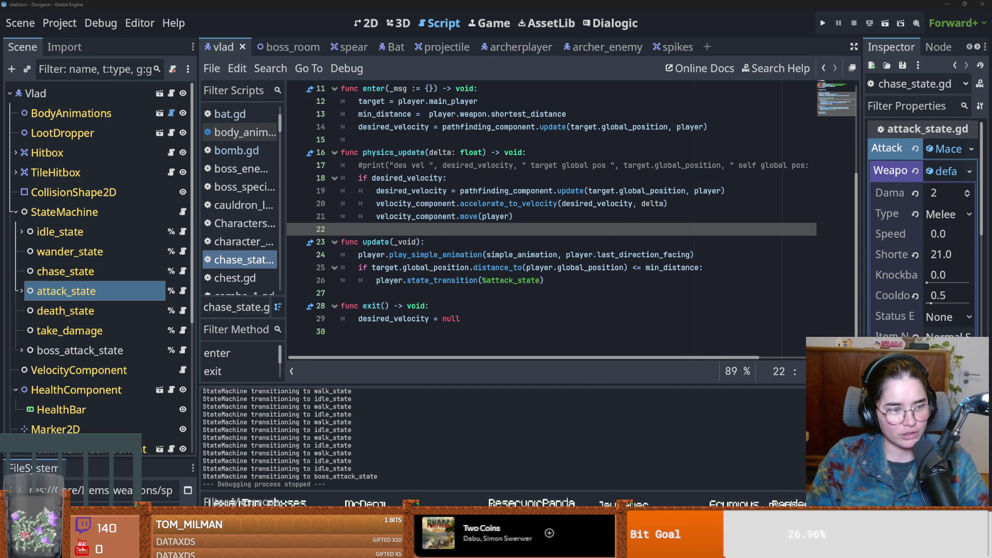
pyautogui.click(535, 259)
pyautogui.hotkey('ctrl', 's')
pyautogui.press('Up')
pyautogui.hotkey('ctrl', 's')
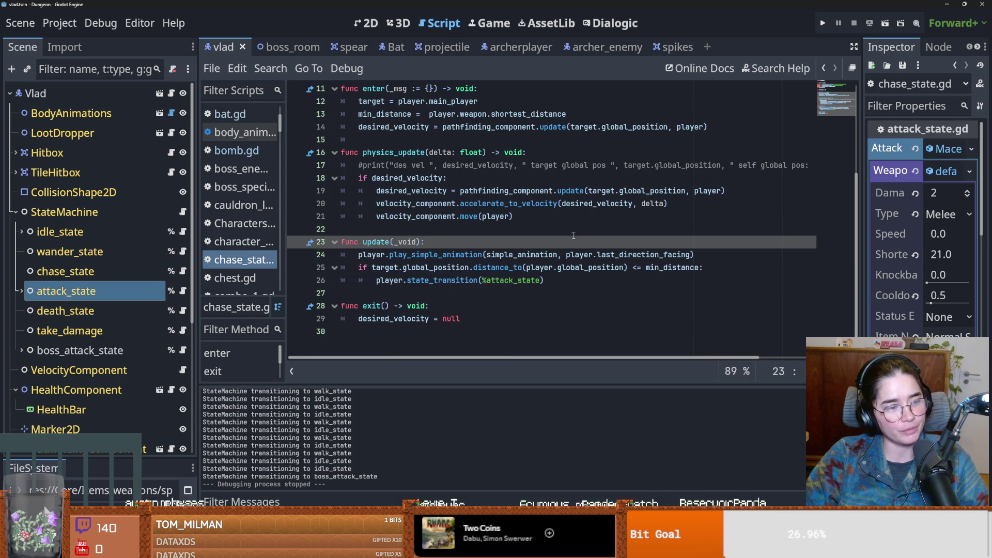
pyautogui.hotkey('ctrl', 's')
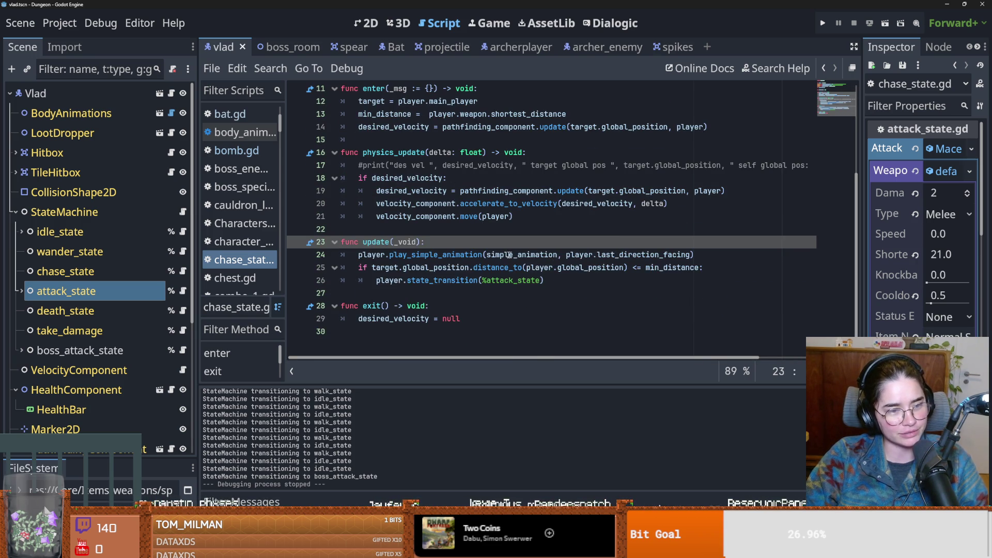
# - Re-save the scene after checking the enter function and blank lines 10, 15 and 22
pyautogui.click(447, 242)
pyautogui.hotkey('ctrl', 's')
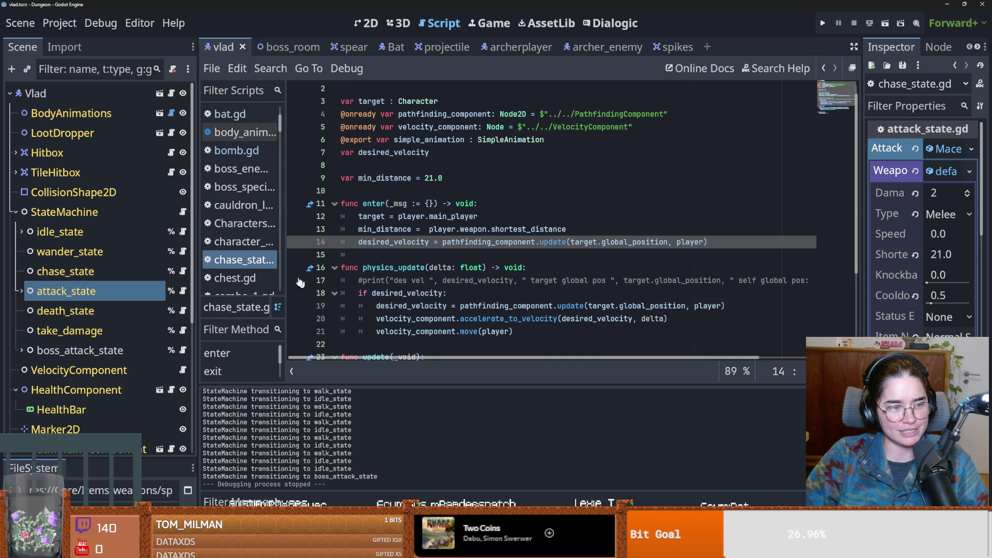
pyautogui.scroll(1, 475, 278)
pyautogui.click(376, 216)
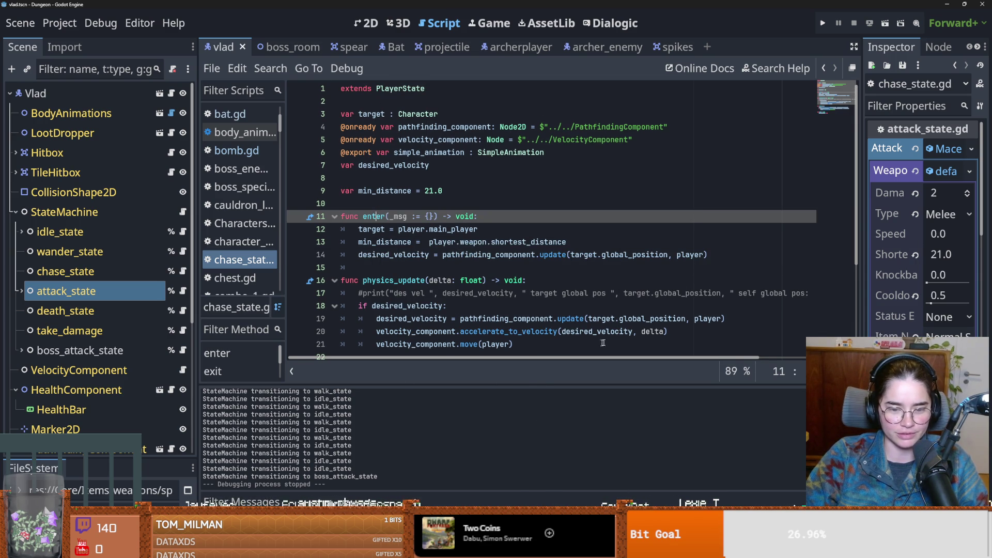
pyautogui.click(530, 282)
pyautogui.click(508, 271)
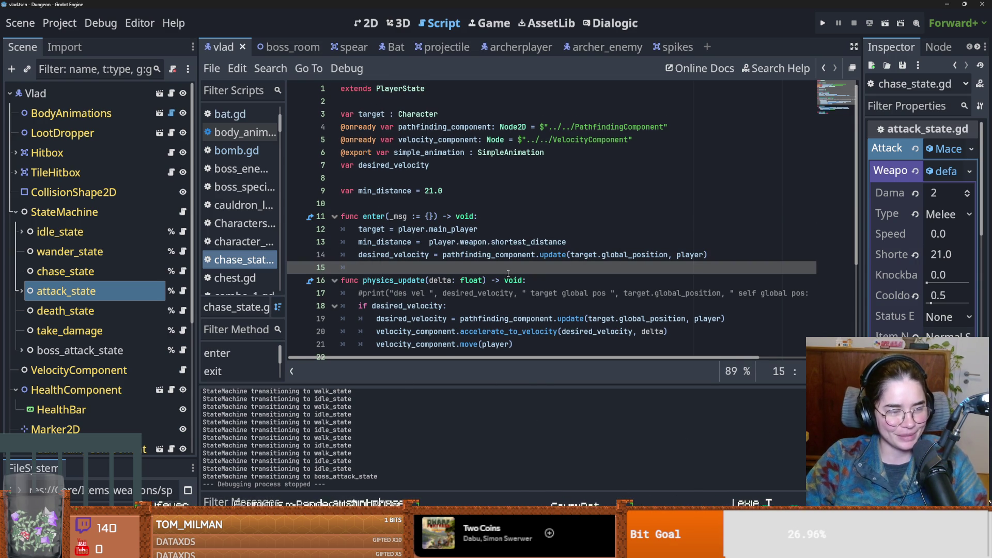
pyautogui.hotkey('ctrl', 's')
pyautogui.click(392, 204)
pyautogui.hotkey('ctrl', 's')
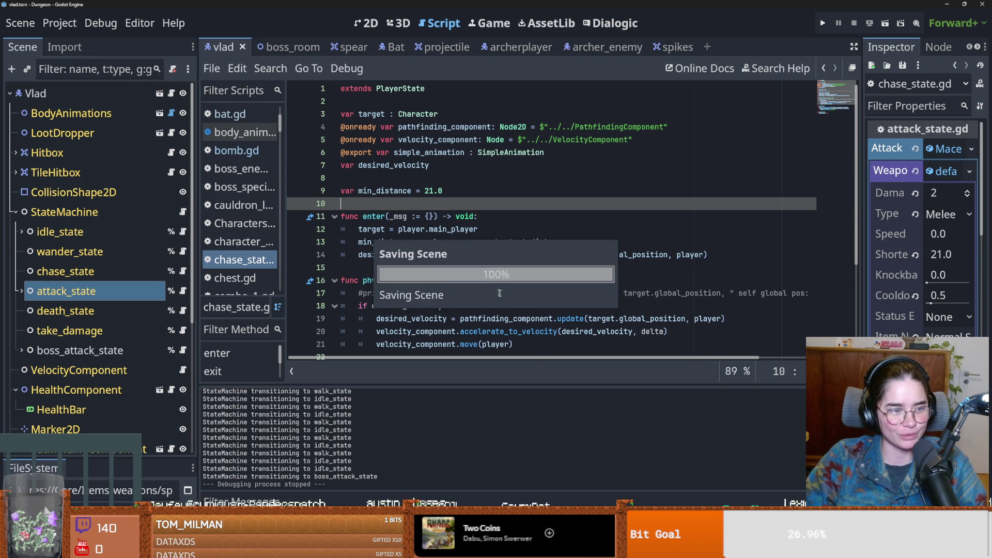
pyautogui.click(377, 267)
pyautogui.hotkey('ctrl', 's')
pyautogui.hotkey('ctrl', 's')
pyautogui.scroll(-3, 455, 314)
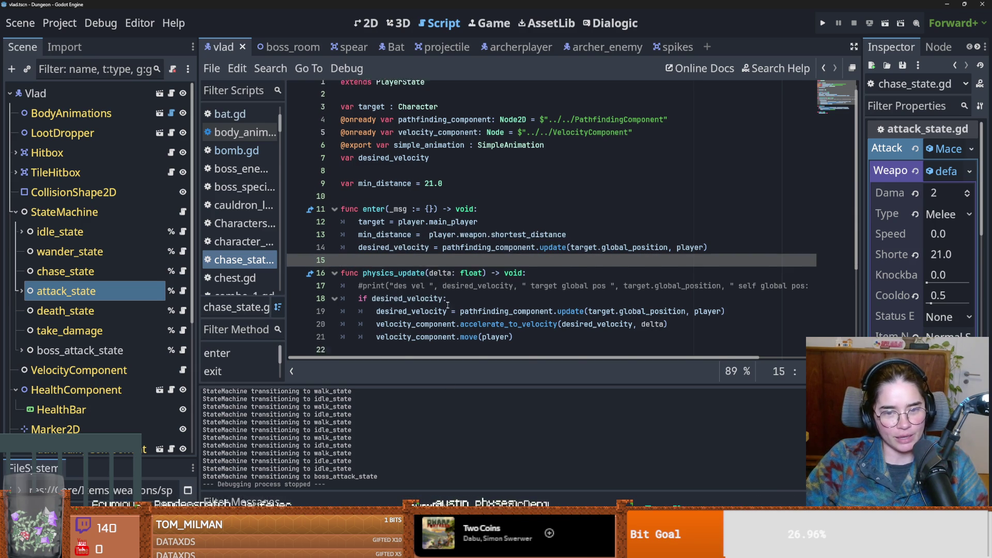
pyautogui.click(459, 229)
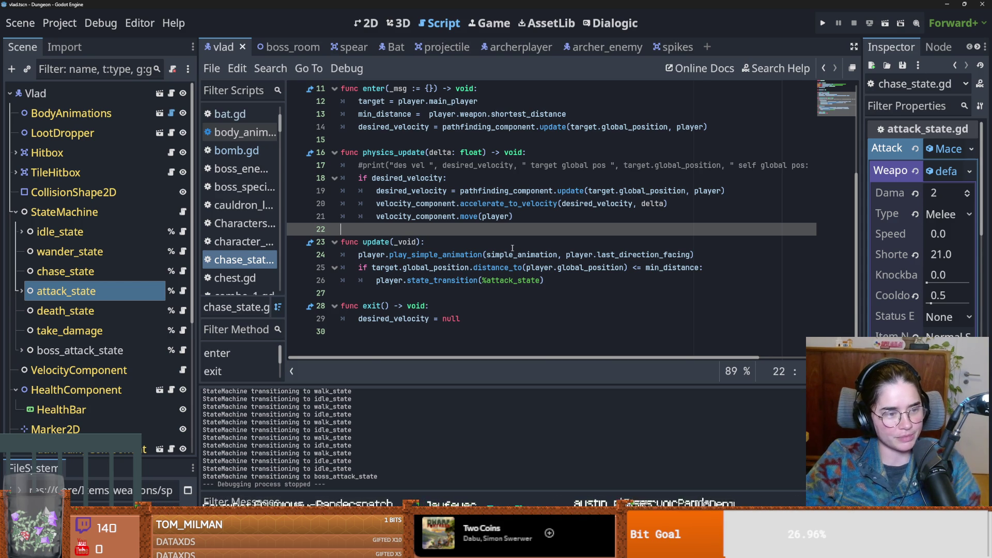
pyautogui.hotkey('ctrl', 's')
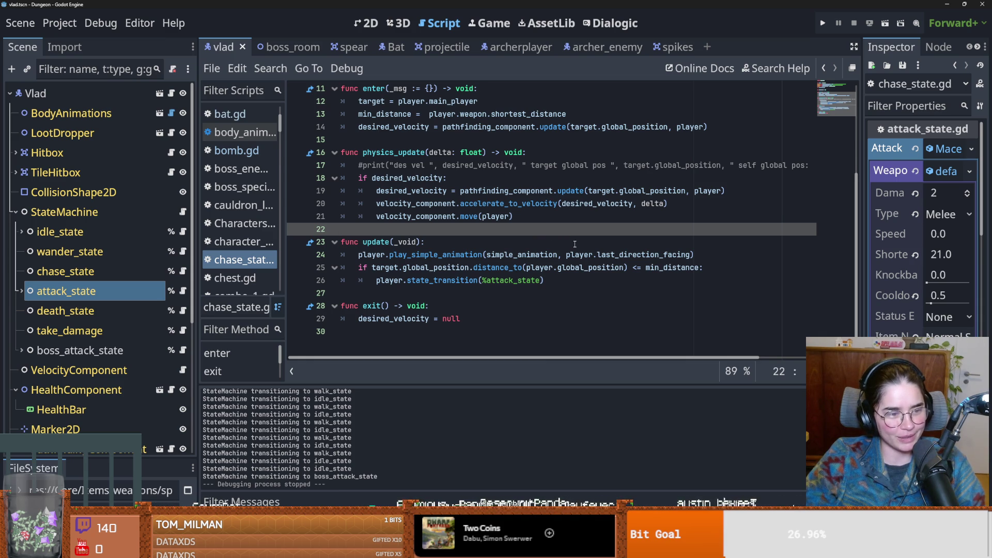
# - Test-run the Dungeon game up to character select, stop it, and open attack_state.gd
pyautogui.click(827, 26)
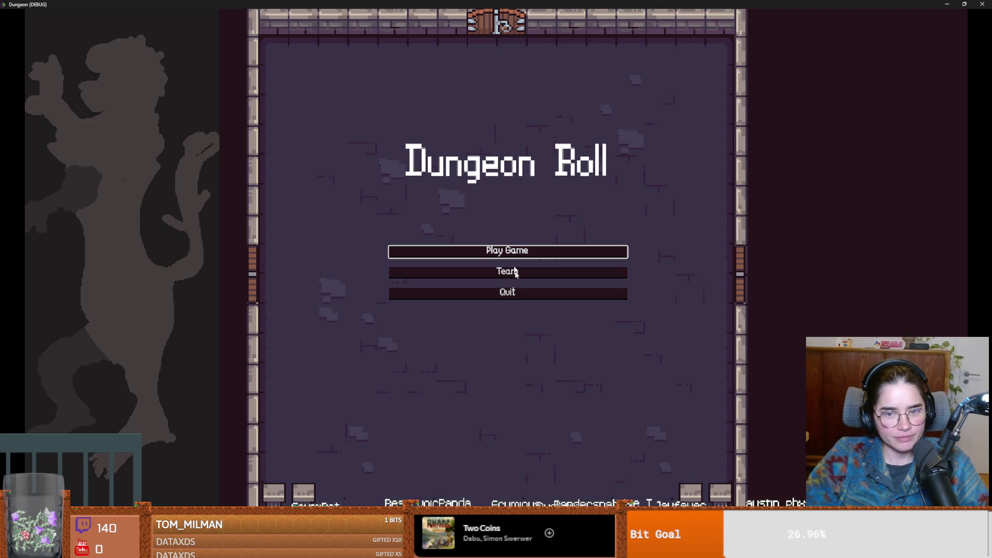
pyautogui.click(512, 252)
pyautogui.click(509, 137)
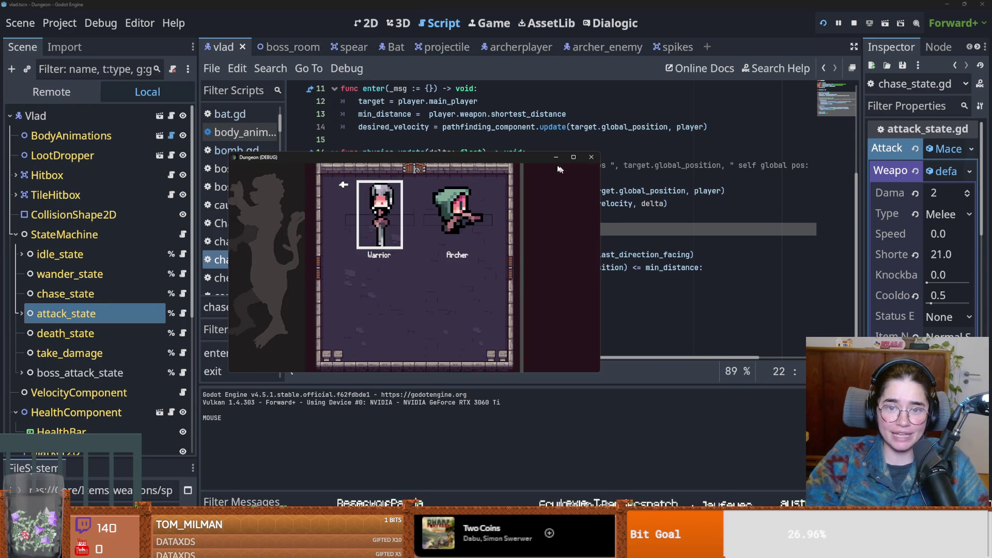
pyautogui.click(591, 157)
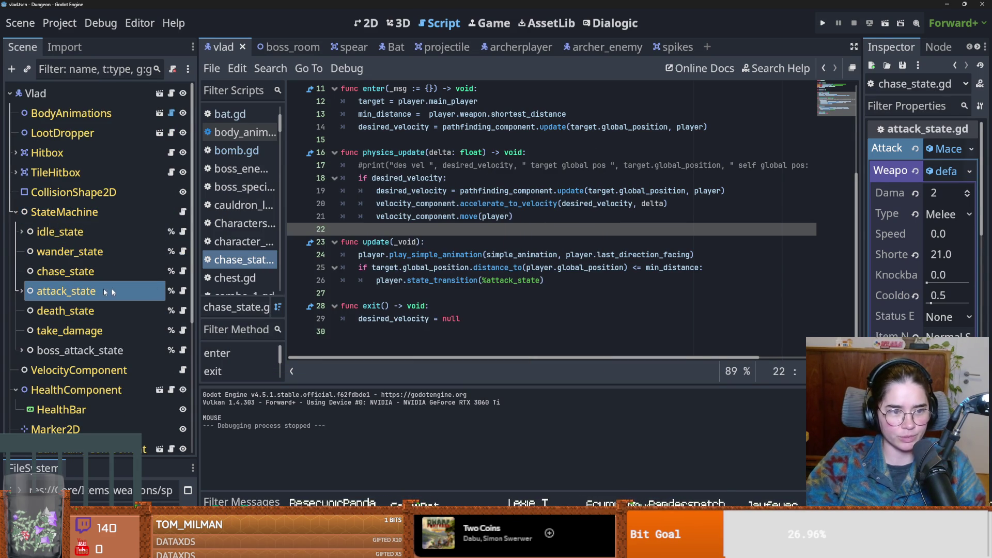
pyautogui.click(183, 291)
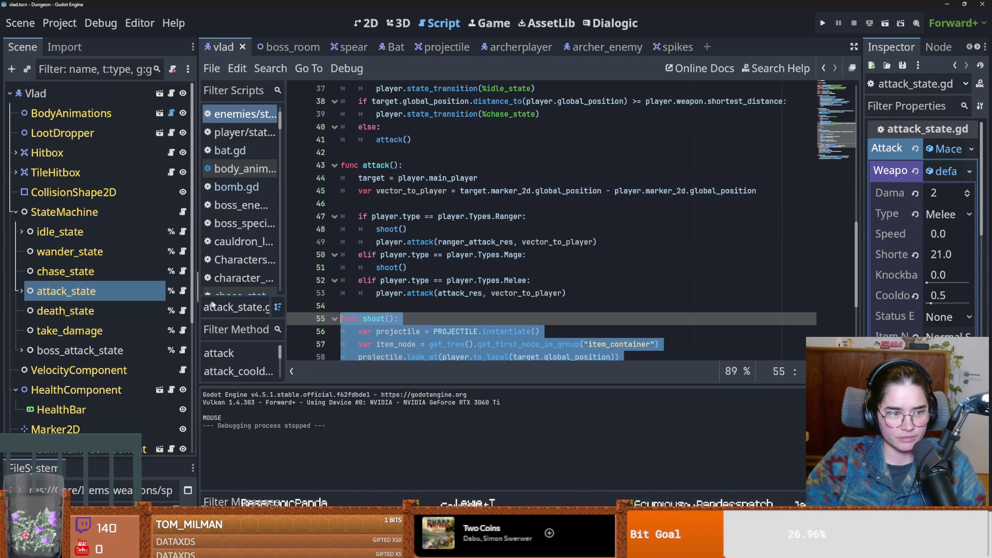
# - Review chase_state.gd's desired_velocity uses, line 25 distance check and line 26 state_transition call
pyautogui.click(183, 271)
pyautogui.scroll(2, 444, 268)
pyautogui.doubleClick(408, 254)
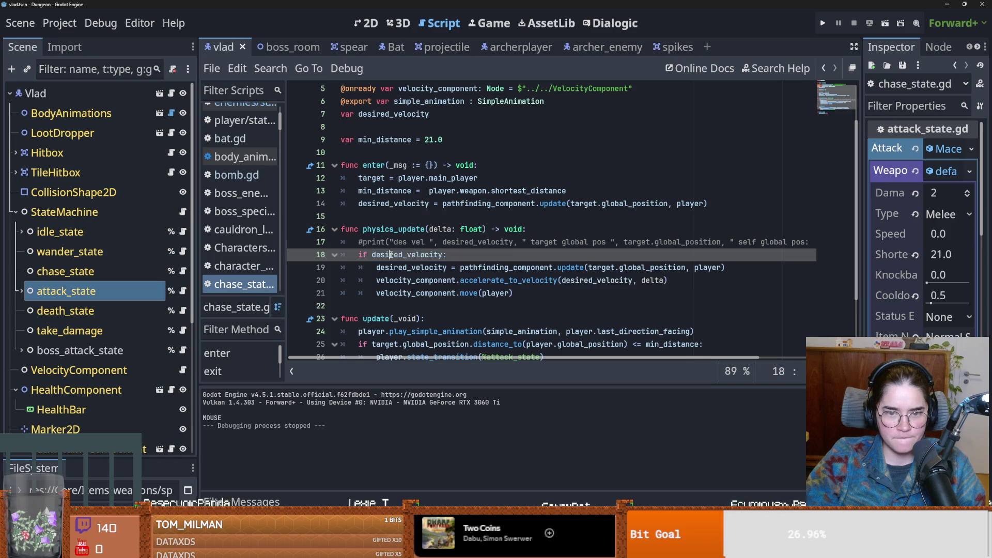
pyautogui.scroll(2, 424, 270)
pyautogui.scroll(-3, 424, 270)
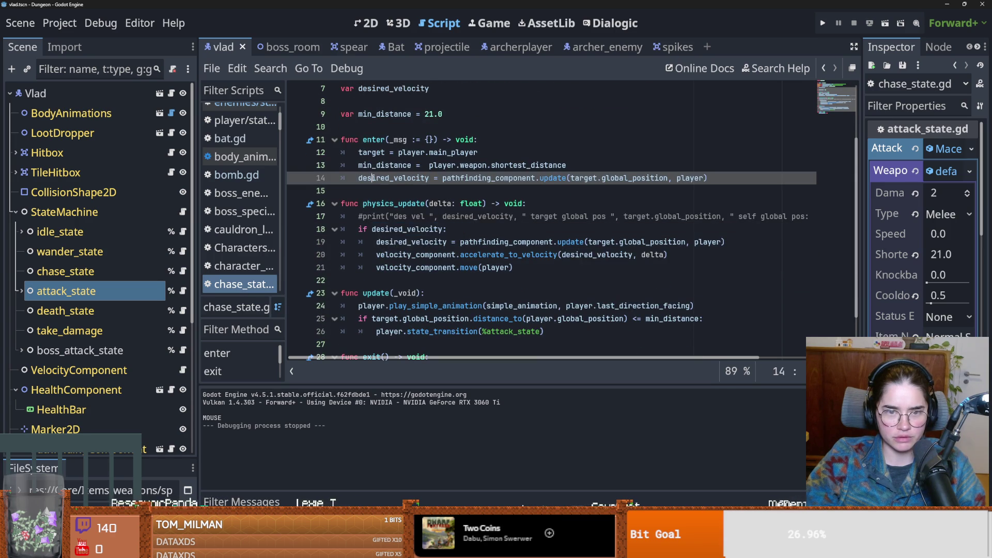
pyautogui.scroll(-1, 408, 268)
pyautogui.click(403, 267)
pyautogui.press('Up')
pyautogui.press('Down')
pyautogui.hotkey('ctrl', 'Right')
pyautogui.hotkey('ctrl', 'Right')
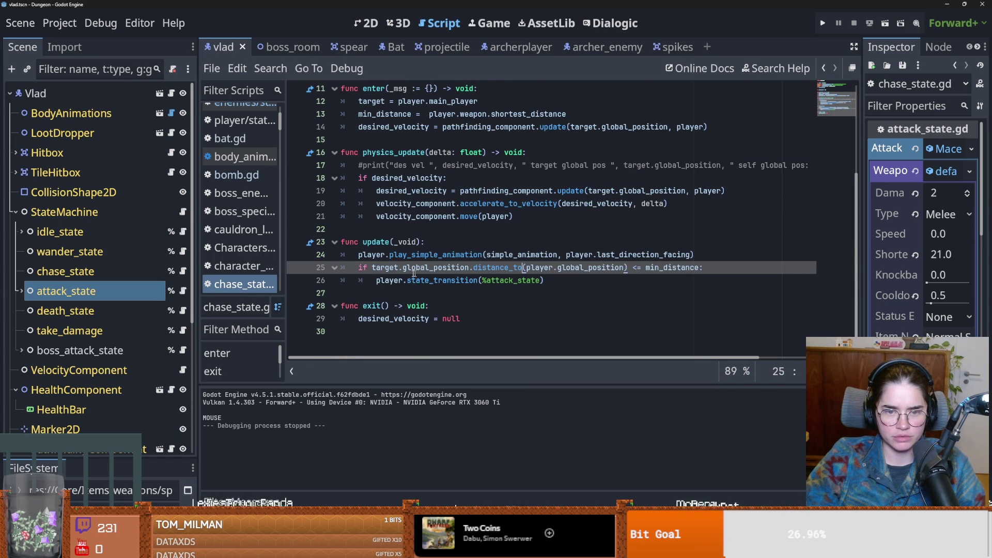
pyautogui.click(424, 280)
pyautogui.doubleClick(424, 279)
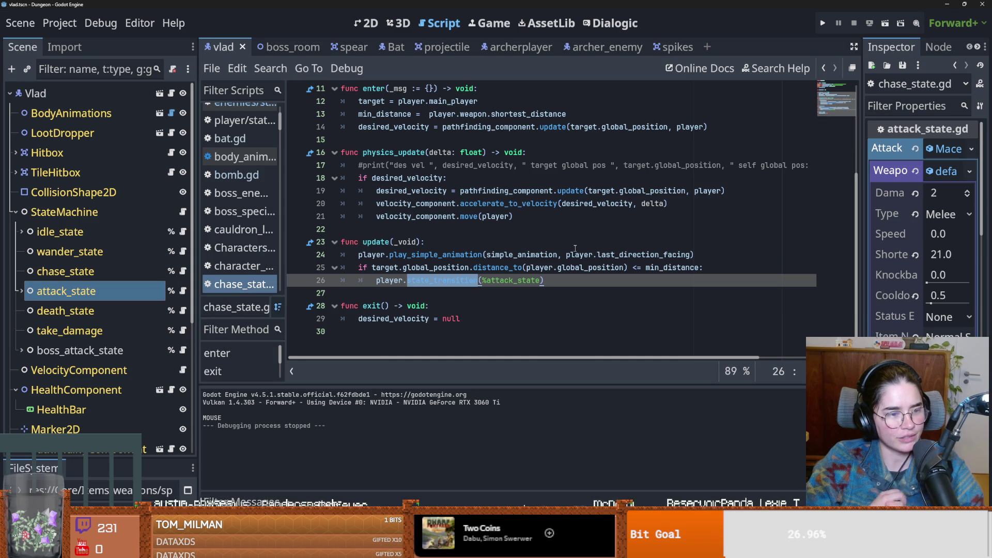
# - Save the scene, recheck the %attack_state transition, and switch to the Twitch clip in Firefox
pyautogui.click(496, 255)
pyautogui.hotkey('ctrl', 's')
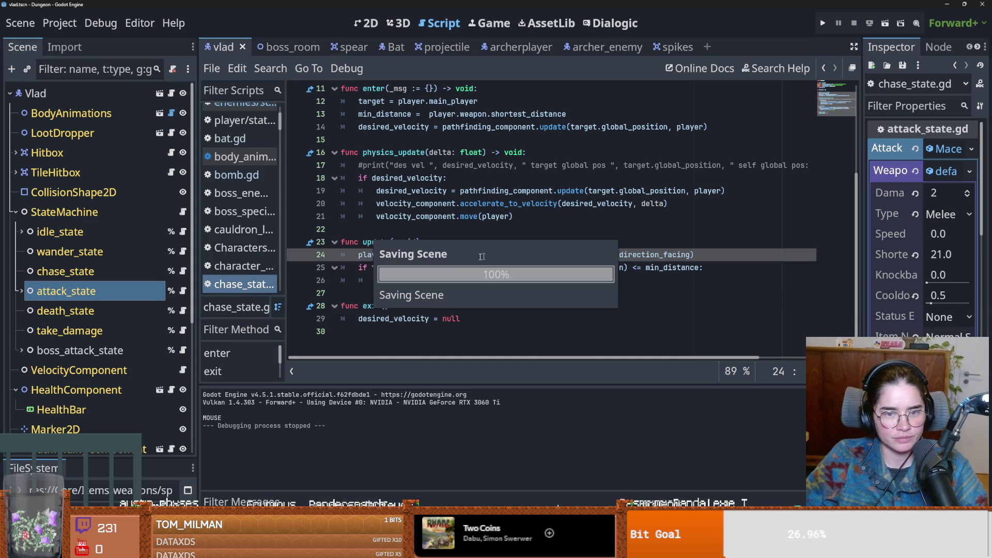
pyautogui.scroll(4, 490, 296)
pyautogui.scroll(-4, 490, 296)
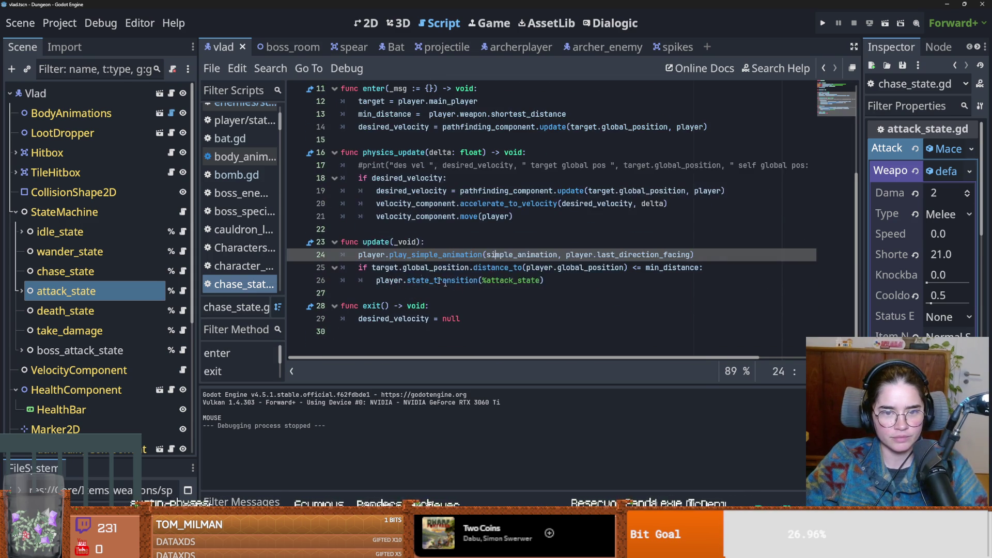
pyautogui.click(387, 229)
pyautogui.click(380, 292)
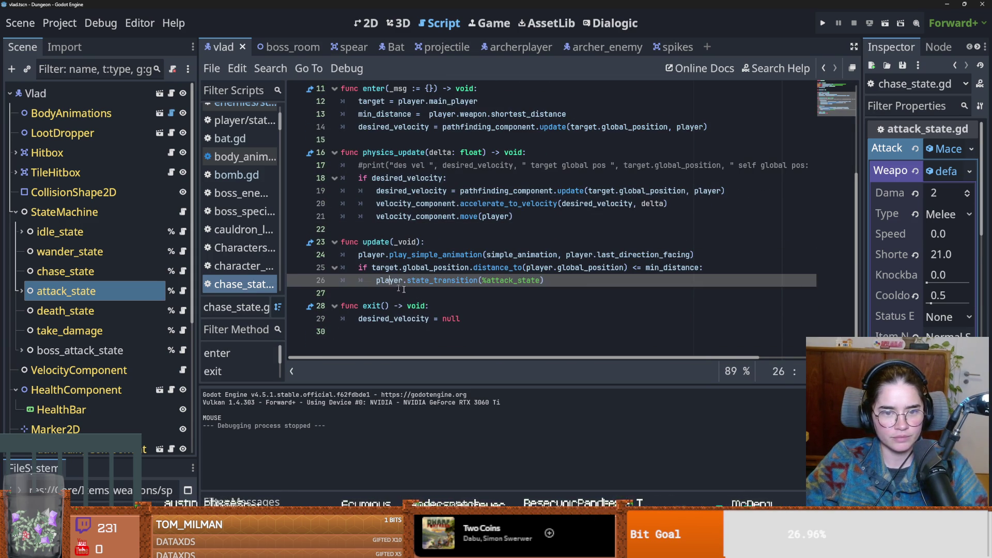
pyautogui.scroll(2, 381, 292)
pyautogui.scroll(-2, 380, 292)
pyautogui.scroll(2, 481, 320)
pyautogui.scroll(-2, 487, 322)
pyautogui.click(511, 281)
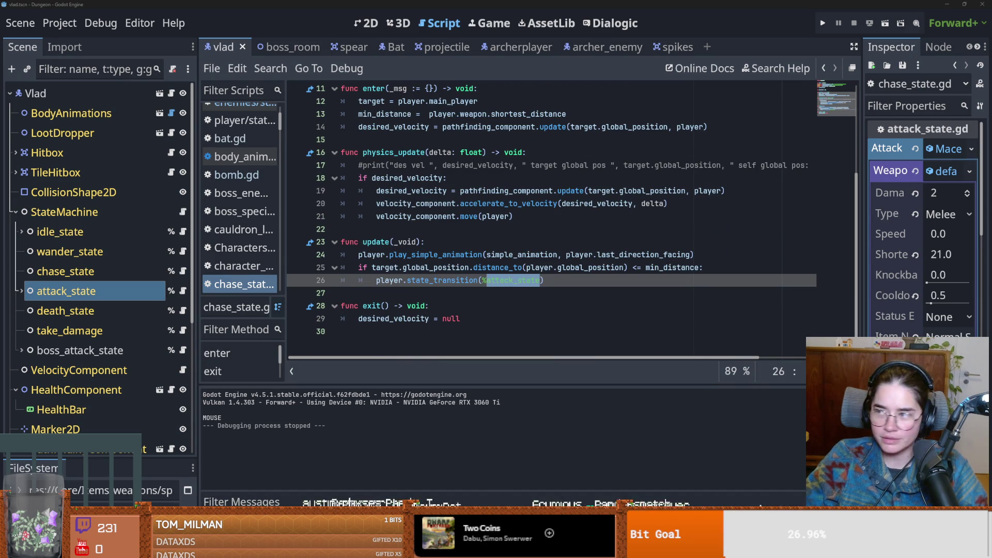
pyautogui.hotkey('alt', 'Tab')
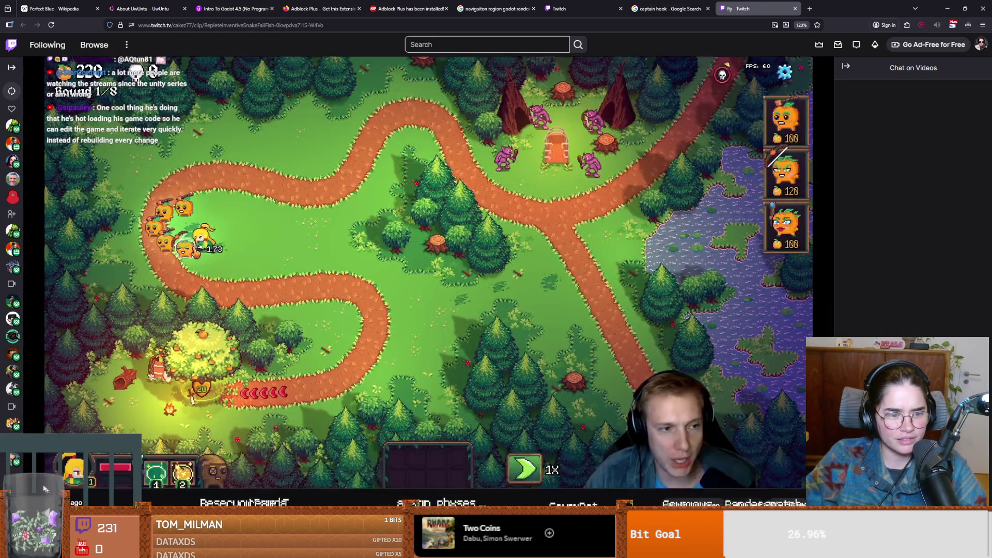
# - Play and then pause the tower-defense Twitch clip, and return to Godot
pyautogui.click(119, 439)
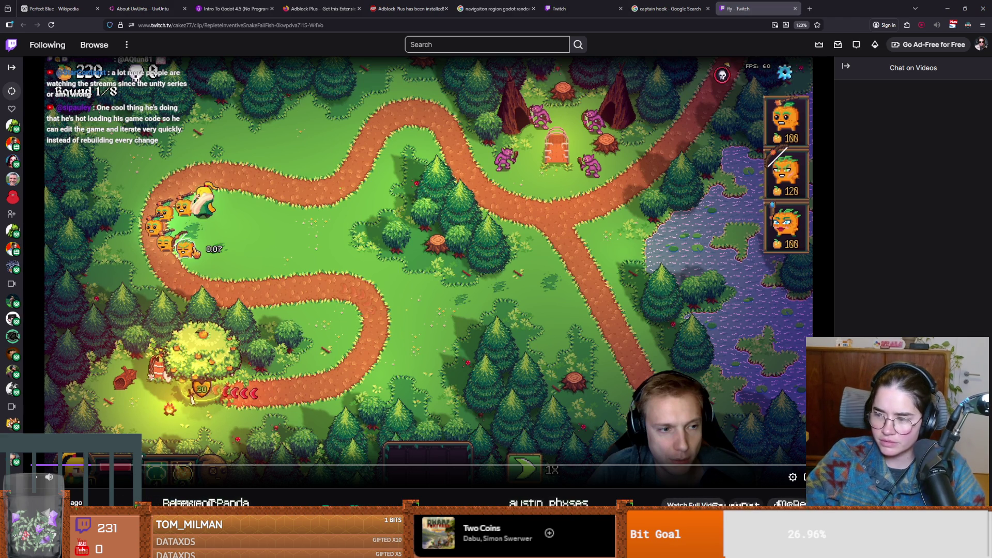
pyautogui.click(816, 174)
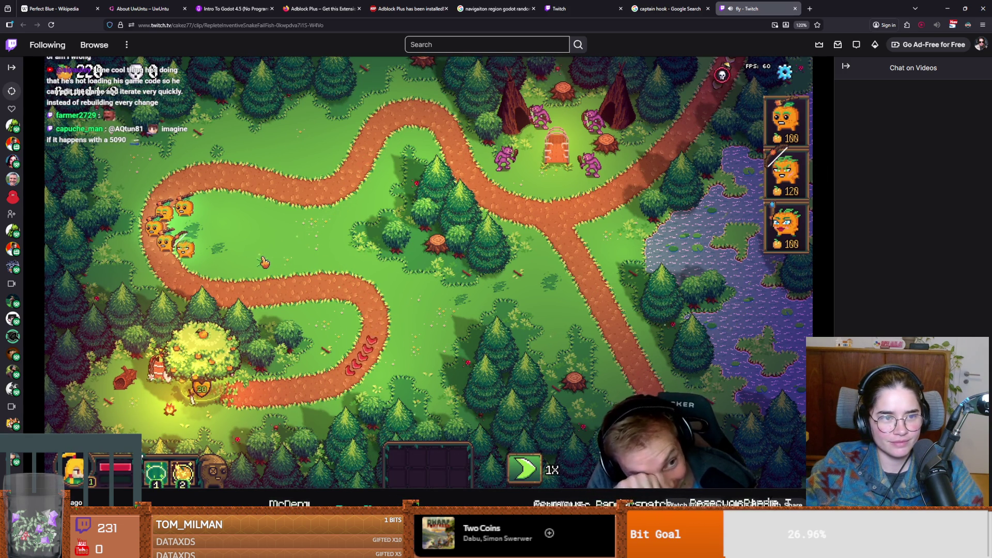
pyautogui.moveTo(340, 399)
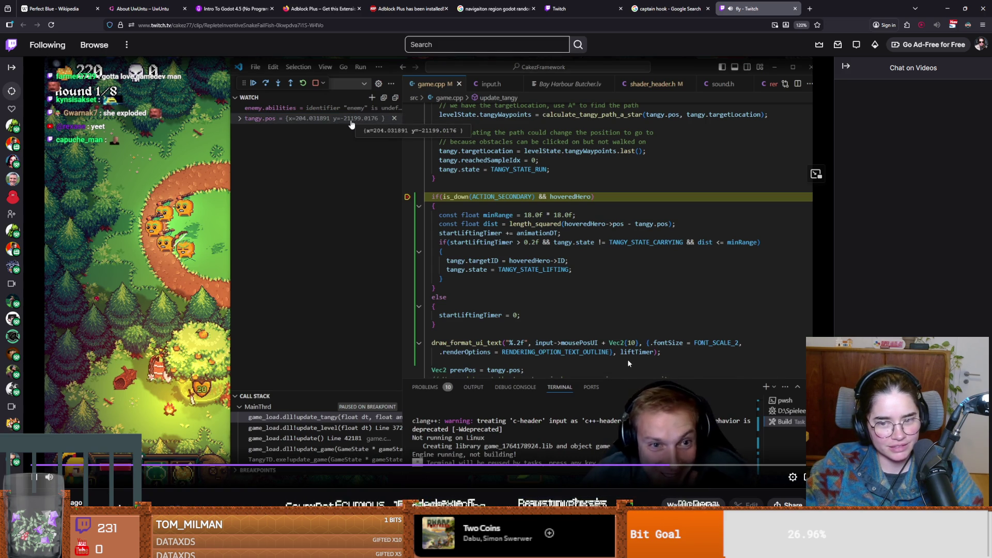
pyautogui.click(32, 478)
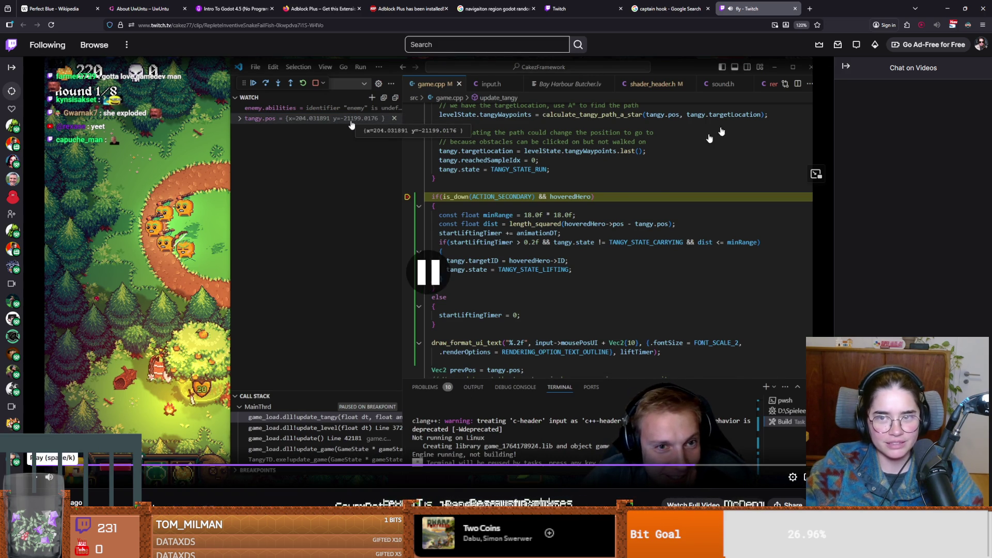
pyautogui.hotkey('alt', 'Tab')
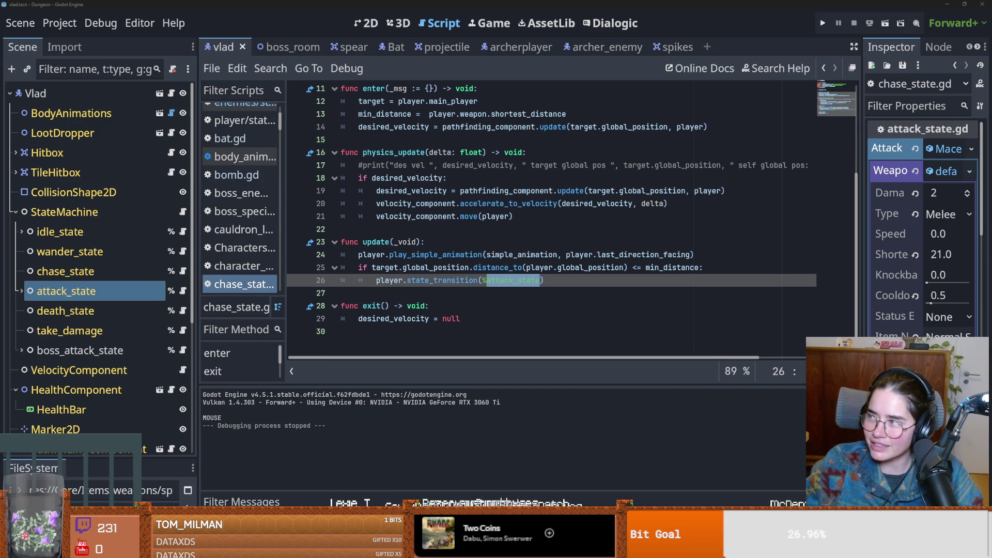
# - Save the scene after rechecking lines 23 and 15 of chase_state.gd
pyautogui.hotkey('ctrl', 's')
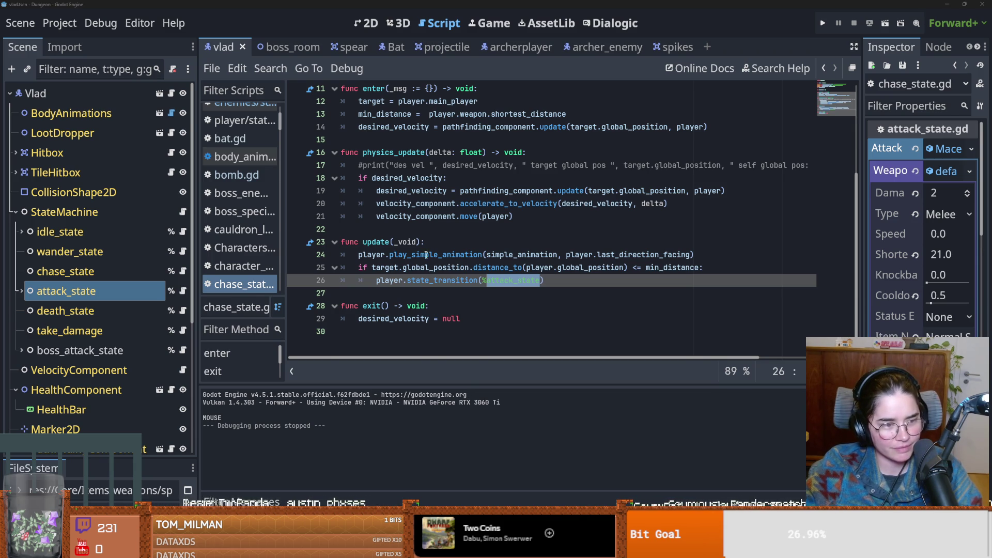
pyautogui.click(442, 240)
pyautogui.scroll(3, 469, 306)
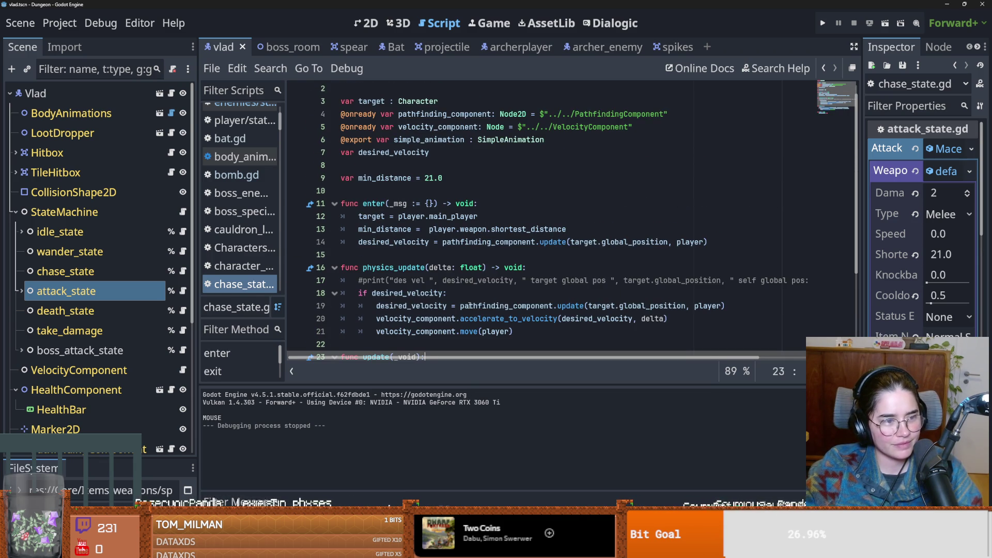
pyautogui.moveTo(471, 311)
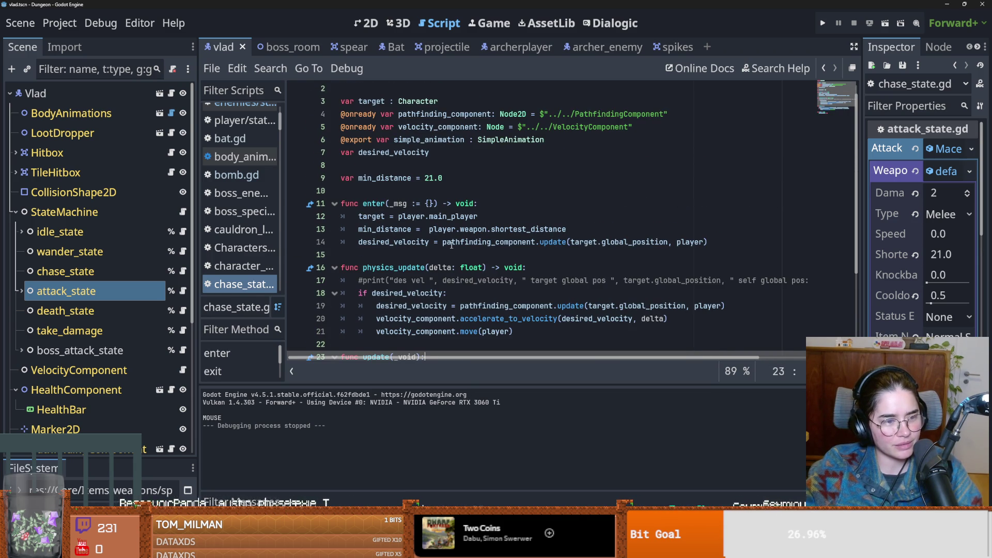
pyautogui.moveTo(451, 245)
pyautogui.hotkey('ctrl', 's')
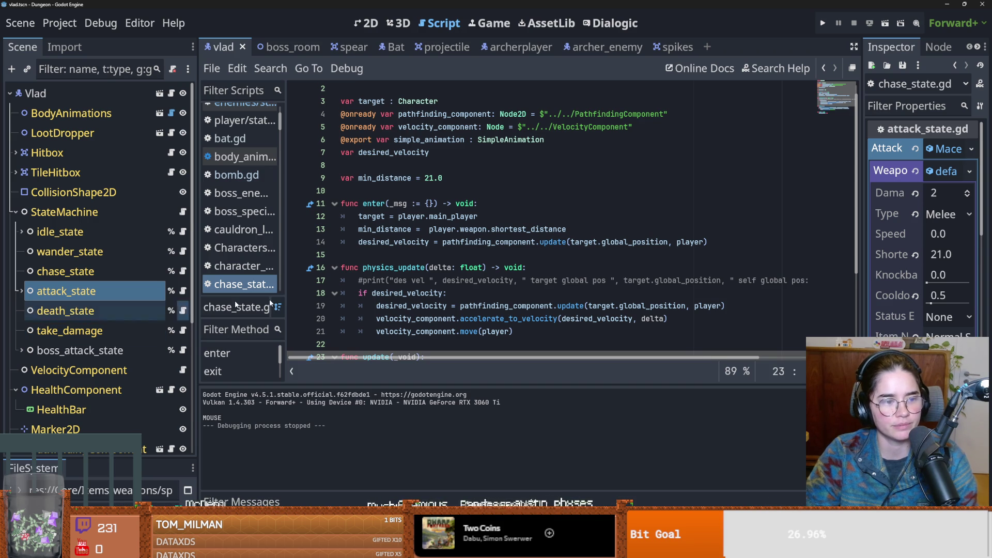
pyautogui.click(414, 254)
pyautogui.hotkey('ctrl', 's')
# - Highlight desired_velocity's uses on line 18, then open vlad_script.gd from the Vlad node
pyautogui.scroll(-2, 414, 265)
pyautogui.click(417, 241)
pyautogui.click(413, 229)
pyautogui.doubleClick(407, 216)
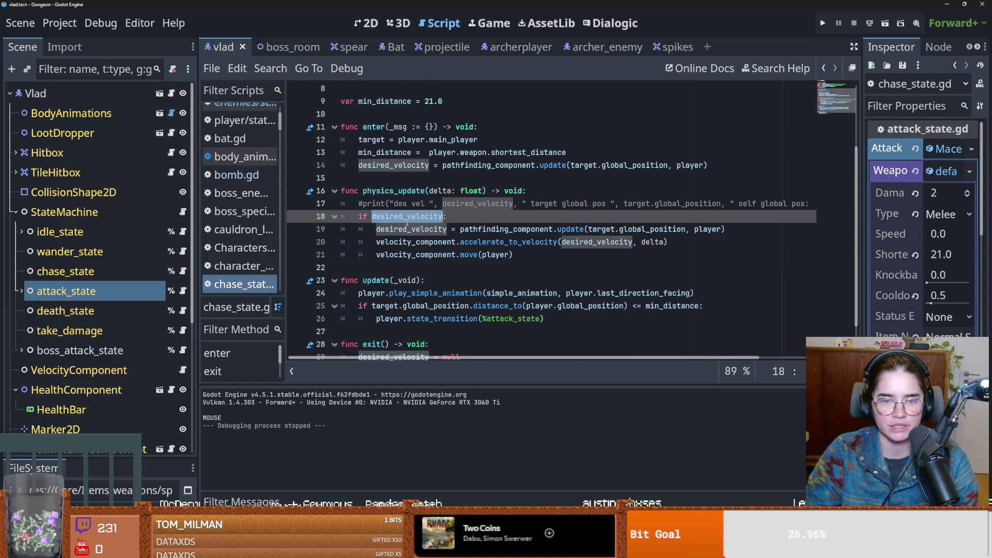
pyautogui.click(171, 93)
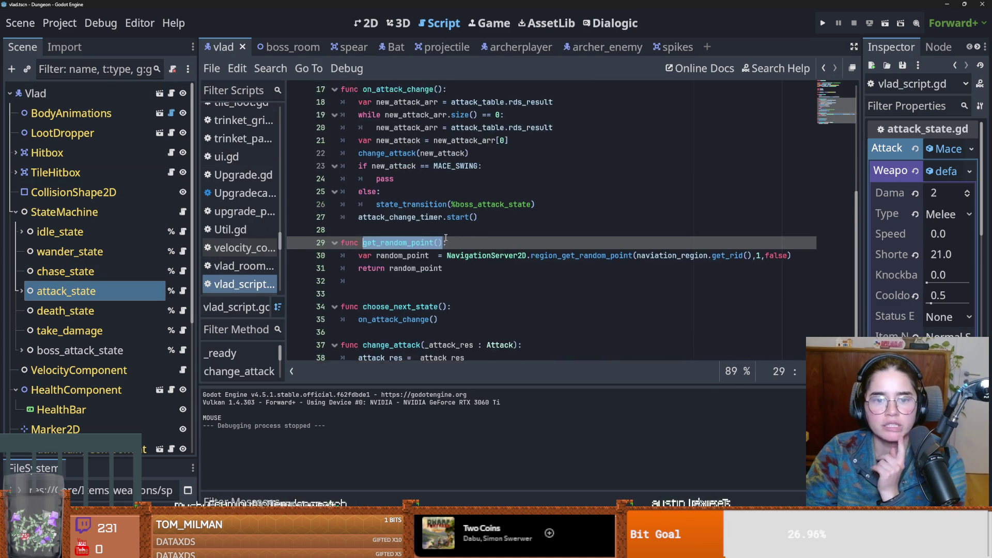
# - Inspect vlad_script.gd's MACE_SWING check on line 23, toggling a breakpoint there
pyautogui.scroll(5, 434, 129)
pyautogui.scroll(-5, 458, 293)
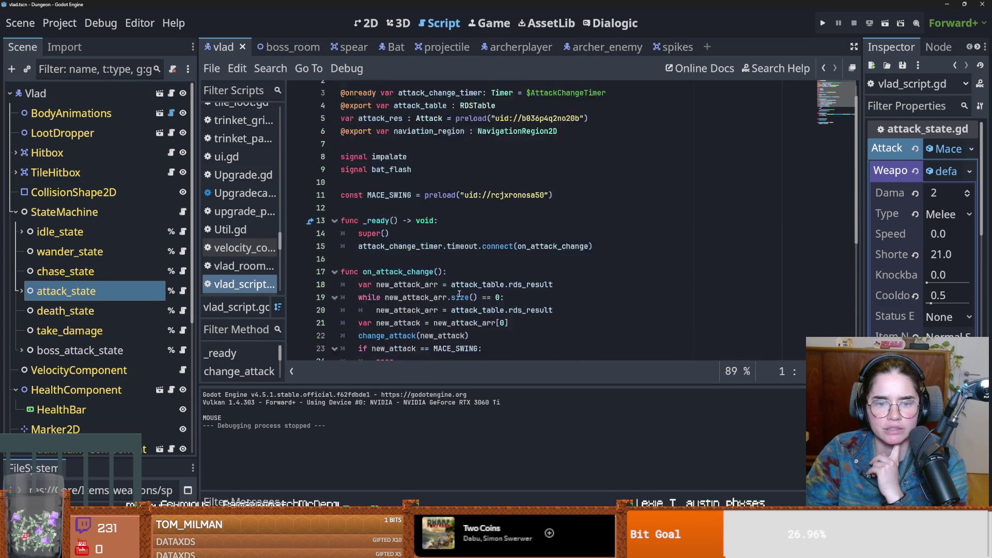
pyautogui.scroll(-1, 459, 293)
pyautogui.scroll(1, 459, 293)
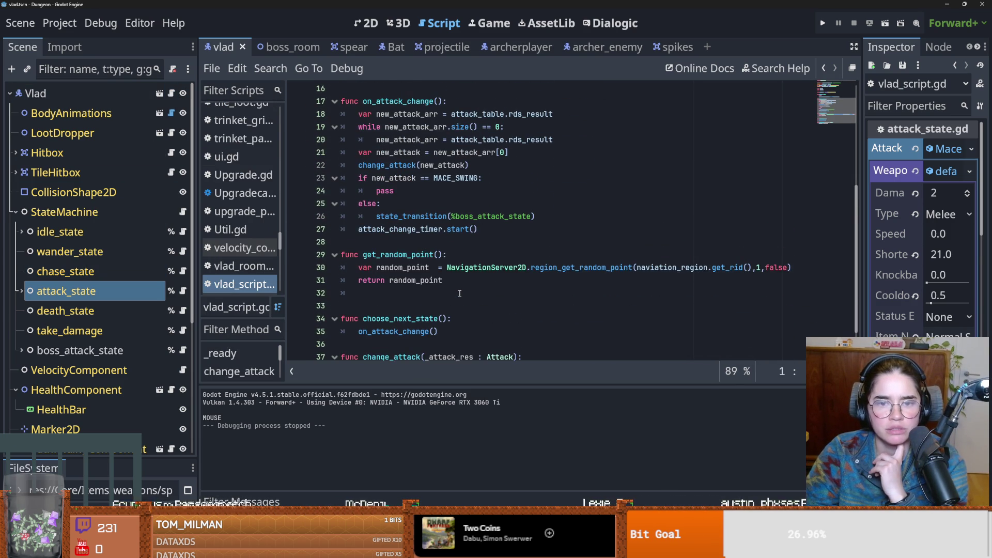
pyautogui.scroll(1, 459, 293)
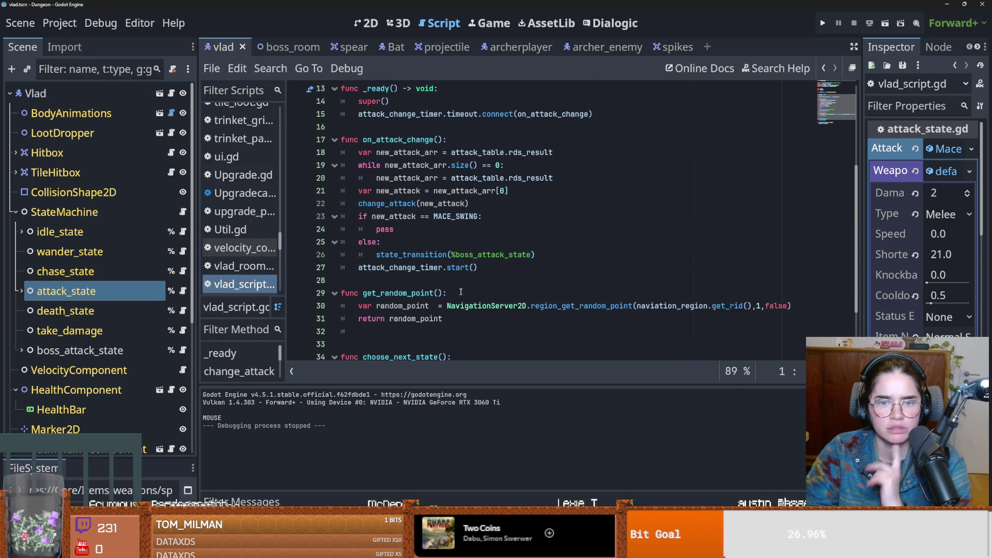
pyautogui.click(387, 216)
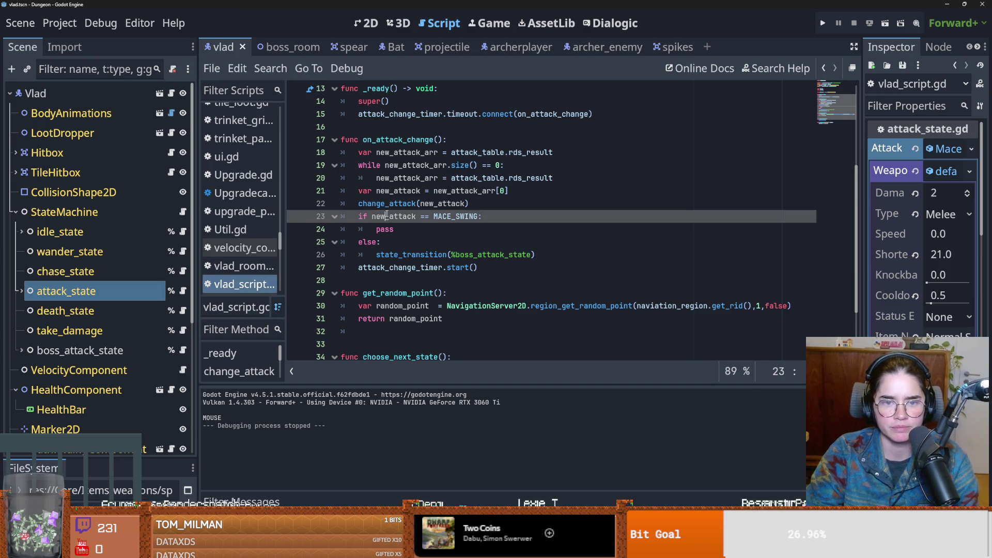
pyautogui.doubleClick(456, 216)
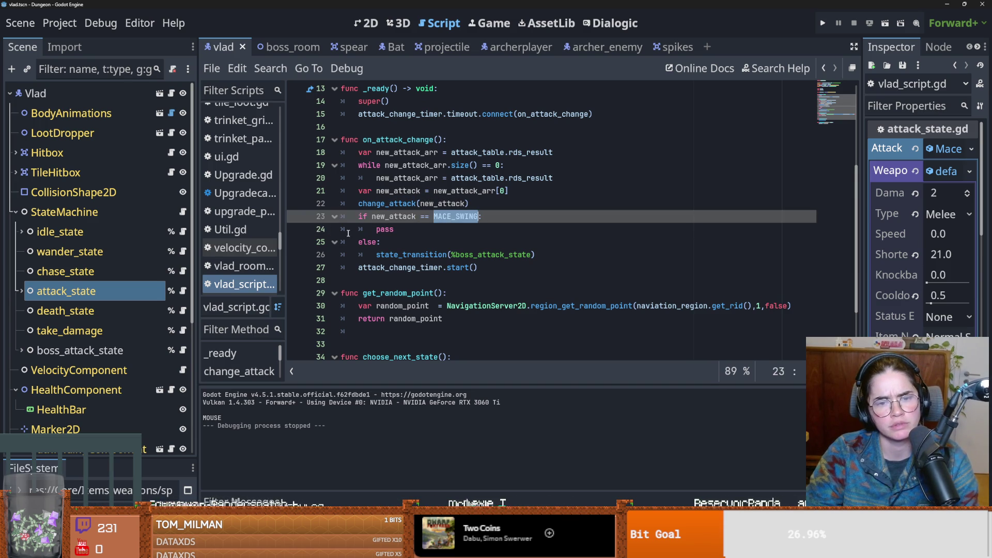
pyautogui.click(421, 233)
pyautogui.click(298, 219)
pyautogui.click(411, 224)
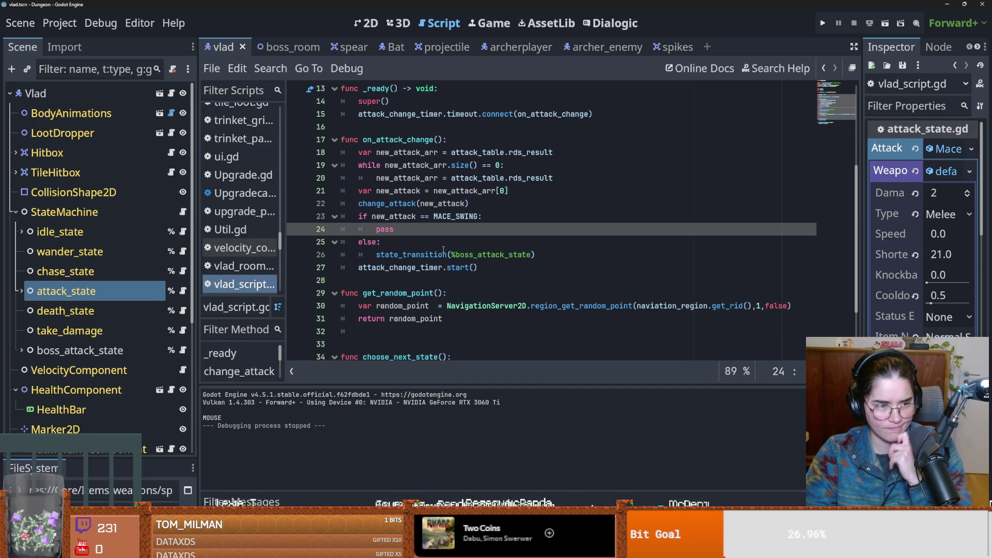
# - Set a breakpoint on chase_state.gd line 26's switch to attack_state and run the game
pyautogui.scroll(3, 461, 290)
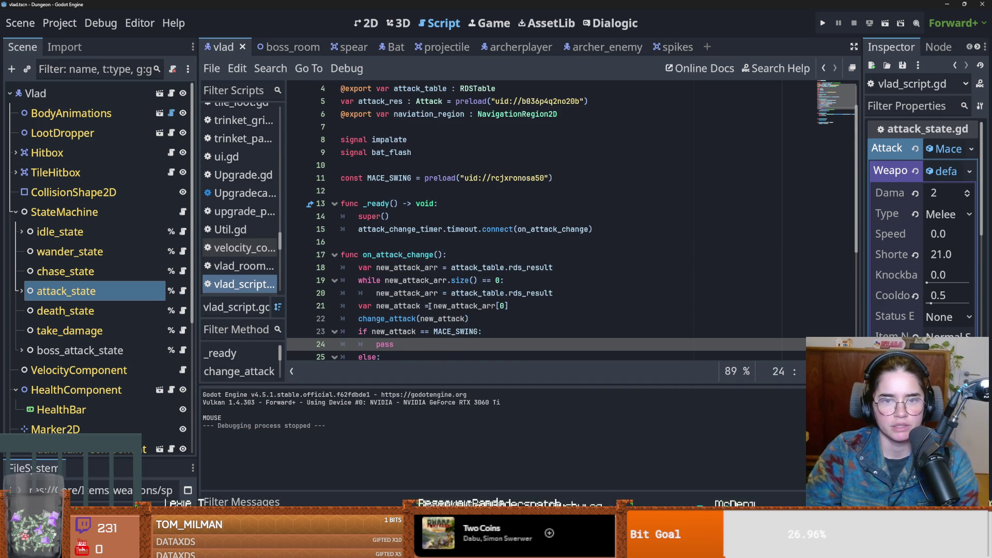
pyautogui.scroll(1, 461, 291)
pyautogui.click(183, 290)
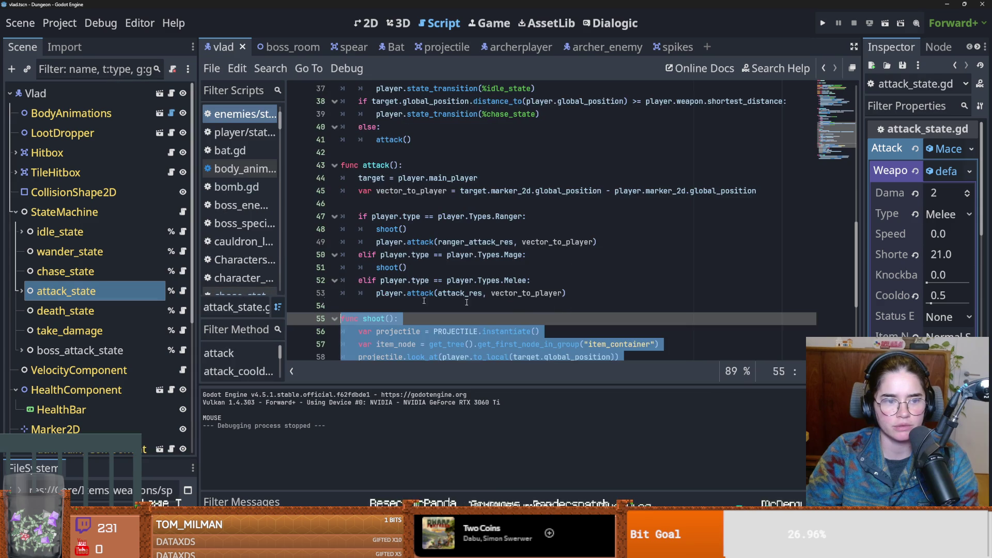
pyautogui.click(489, 309)
pyautogui.scroll(-2, 489, 310)
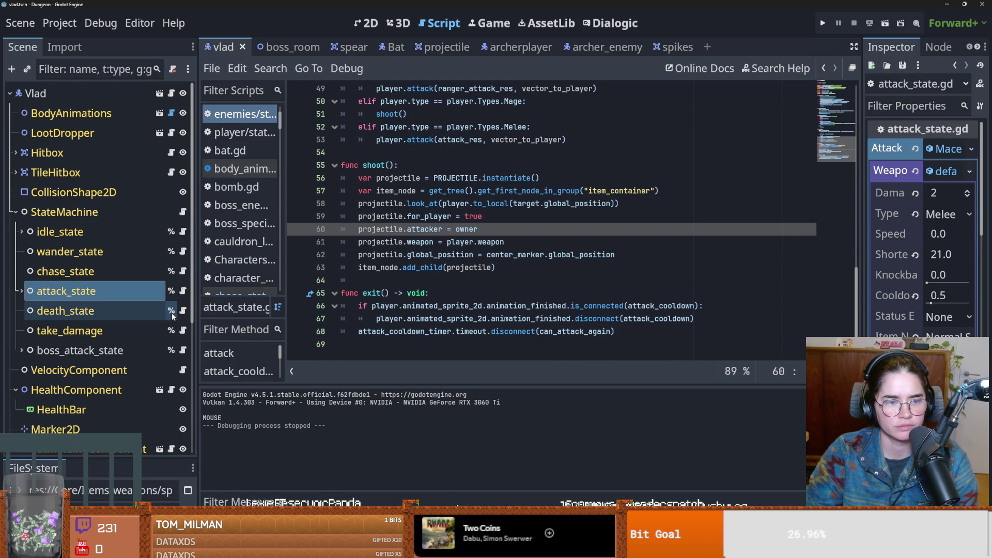
pyautogui.click(183, 272)
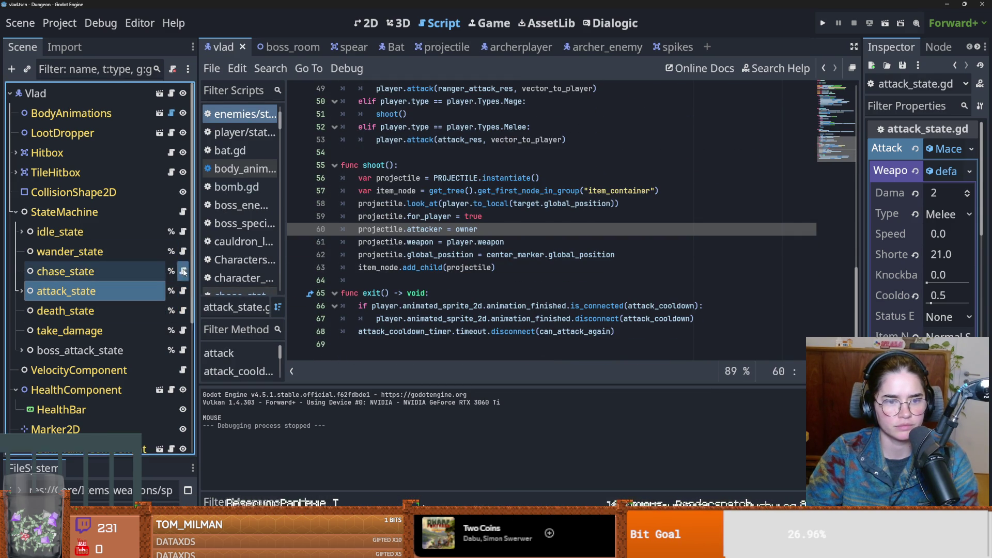
pyautogui.click(297, 280)
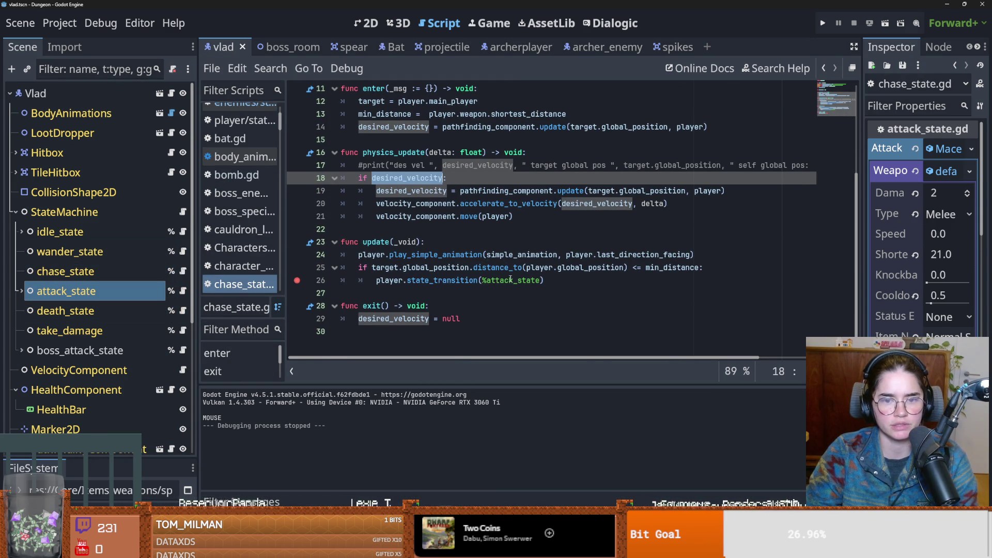
pyautogui.click(823, 23)
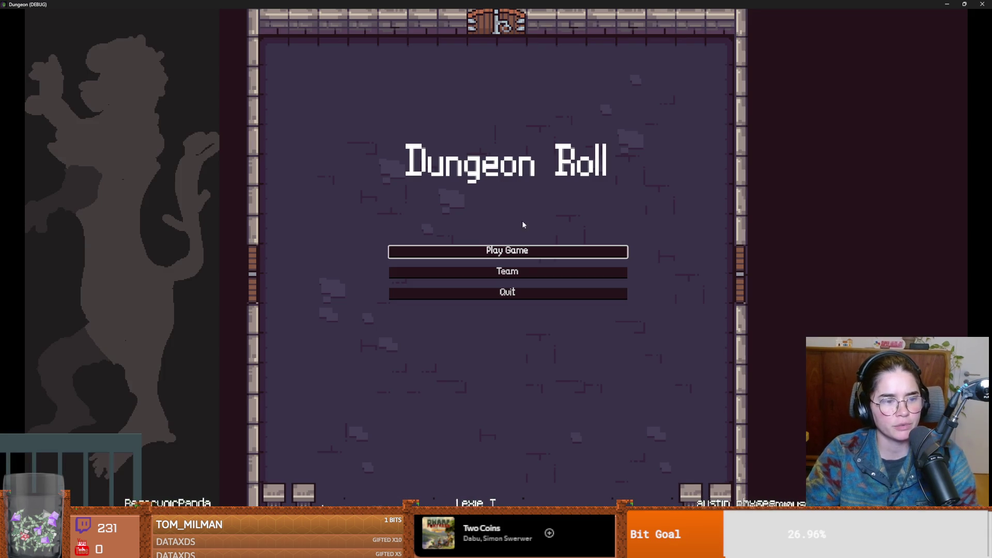
# - Start a new game as the Warrior and run tp_to_before_boss in the developer console
pyautogui.click(519, 252)
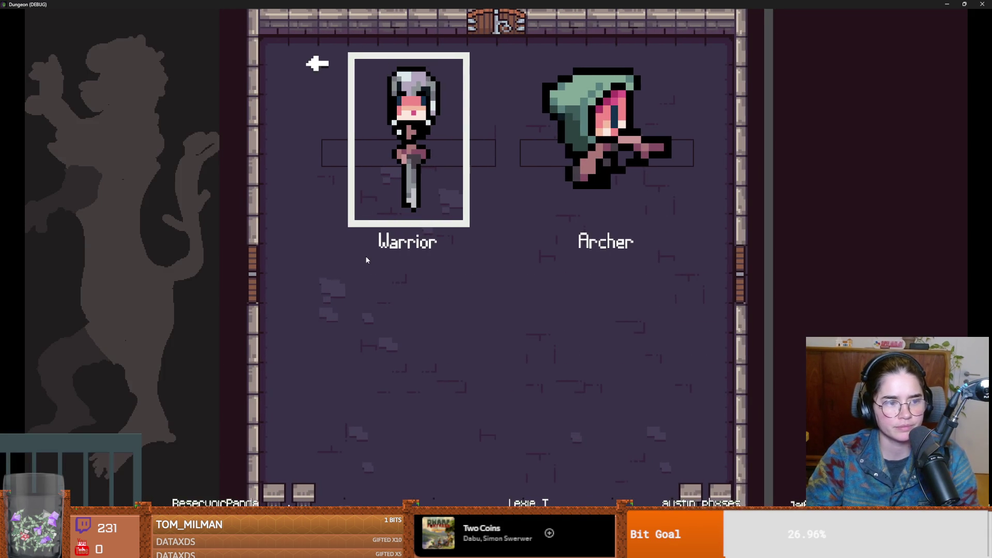
pyautogui.click(403, 243)
pyautogui.press('`')
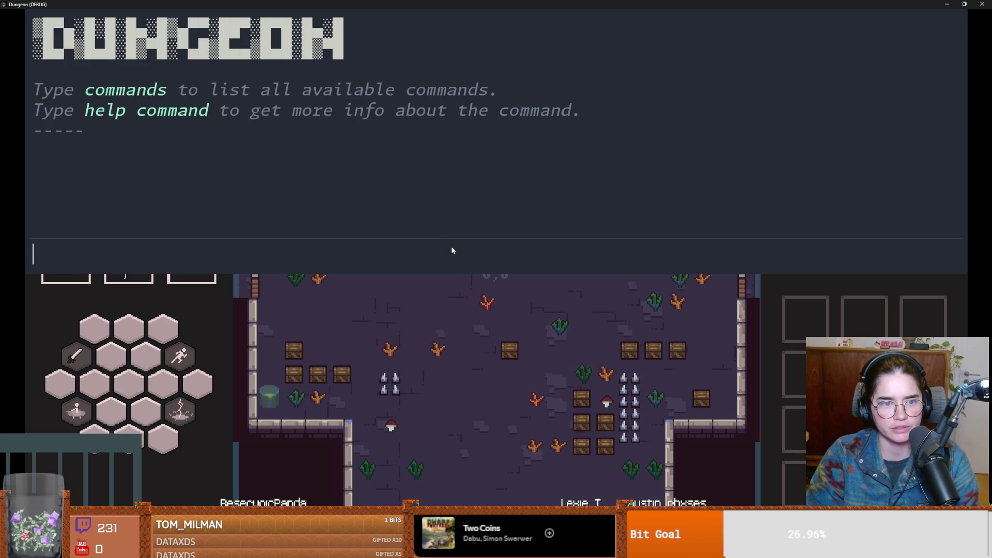
pyautogui.write('tp')
pyautogui.press('Tab')
pyautogui.press('Return')
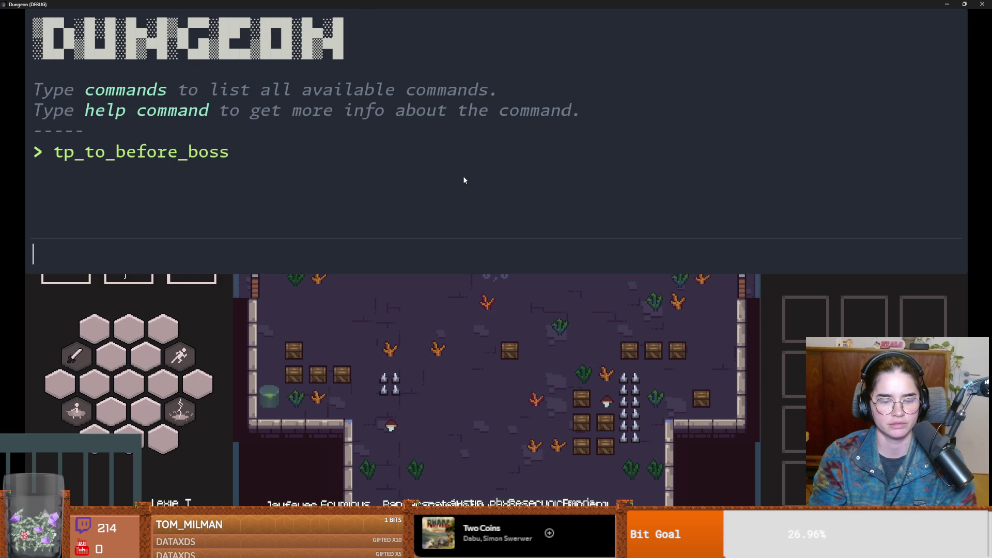
# - Close the console and walk and dash the knight east into the boss room
pyautogui.press('`')
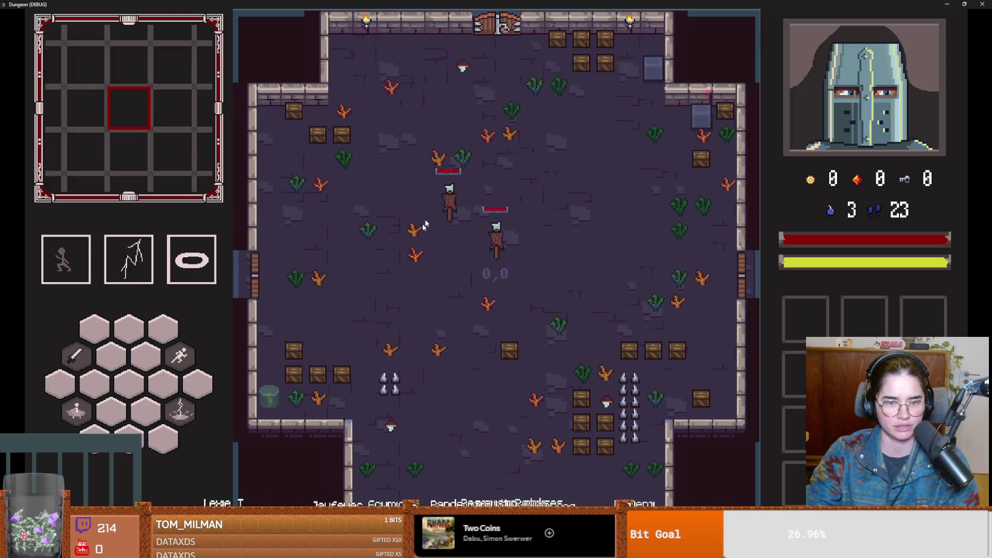
pyautogui.press('s')
pyautogui.press('d')
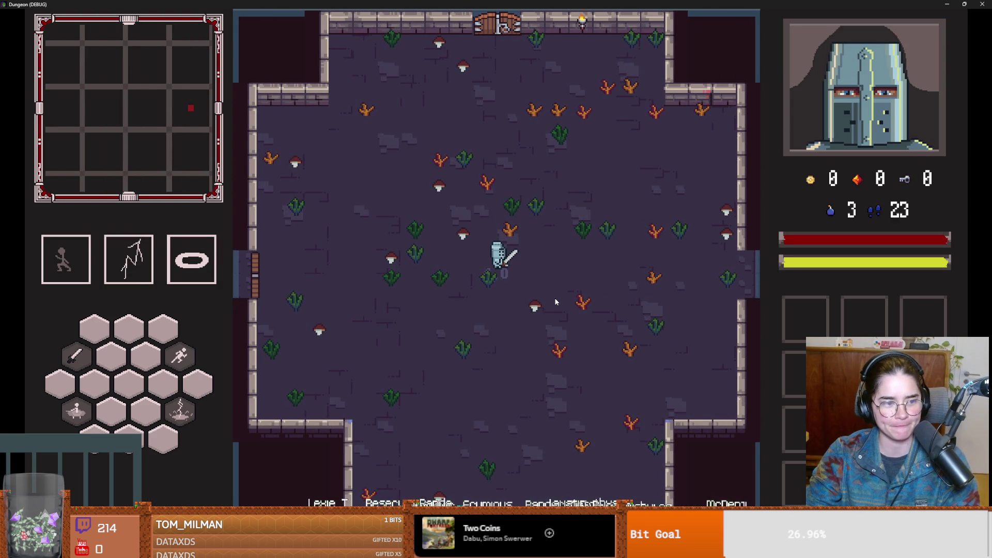
pyautogui.press('s')
pyautogui.press('d')
pyautogui.press('space')
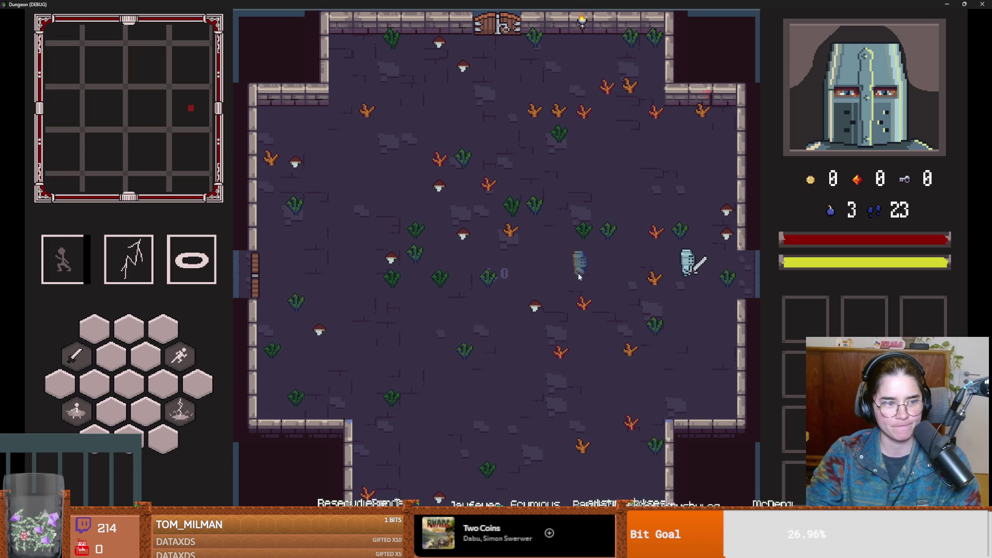
pyautogui.press('d')
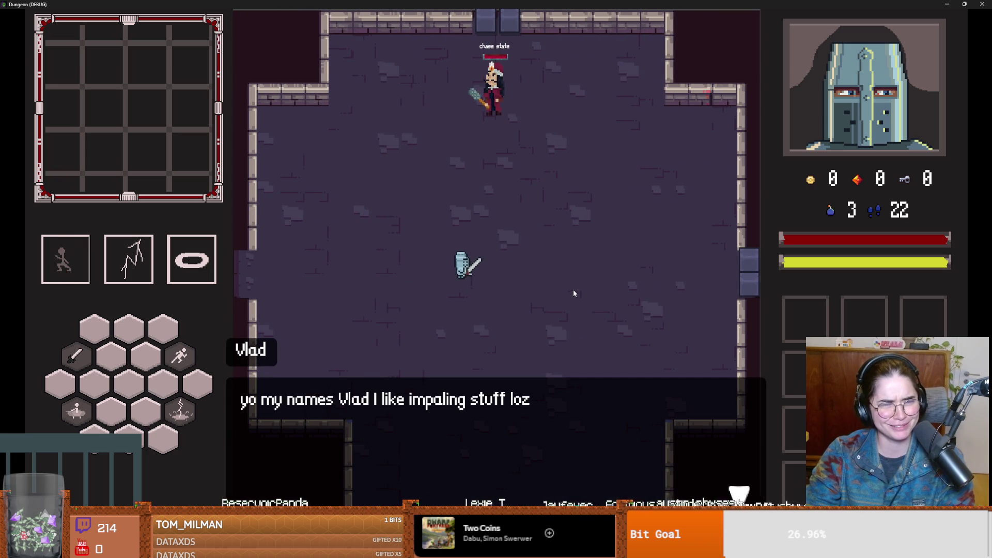
# - Dismiss Vlad's intro and dodge, dash and approach him to test his chase and attacks
pyautogui.click(573, 294)
pyautogui.press('s')
pyautogui.press('a')
pyautogui.press('w')
pyautogui.press('d')
pyautogui.press('d')
pyautogui.press('s')
pyautogui.press('w')
pyautogui.press('a')
pyautogui.press('a')
pyautogui.press('space')
pyautogui.press('s')
pyautogui.press('a')
pyautogui.press('s')
pyautogui.press('d')
pyautogui.press('d')
pyautogui.press('w')
pyautogui.press('d')
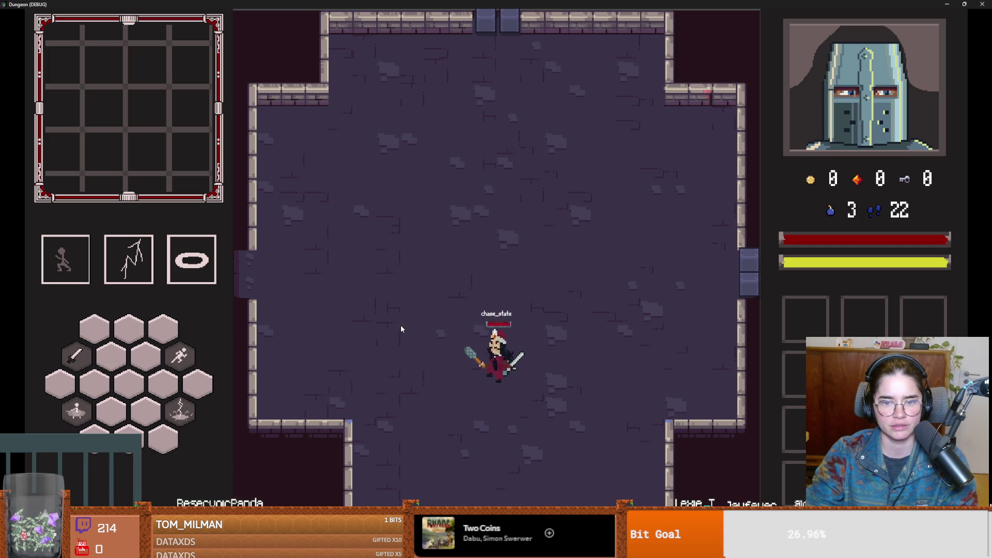
pyautogui.press('a')
pyautogui.press('super+Down')
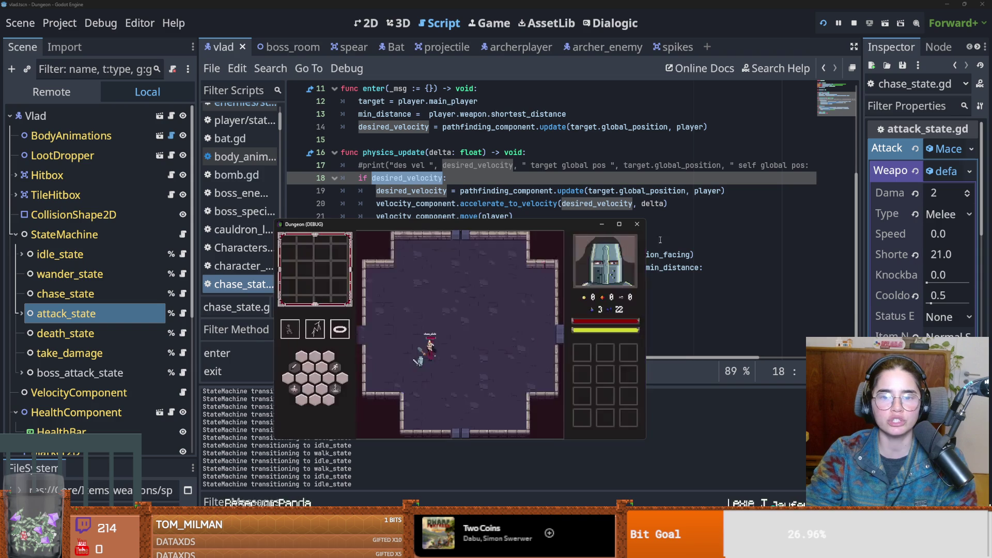
# - Stop the debug run, check where player and target are used in chase_state.gd, and save
pyautogui.click(636, 223)
pyautogui.scroll(1, 298, 324)
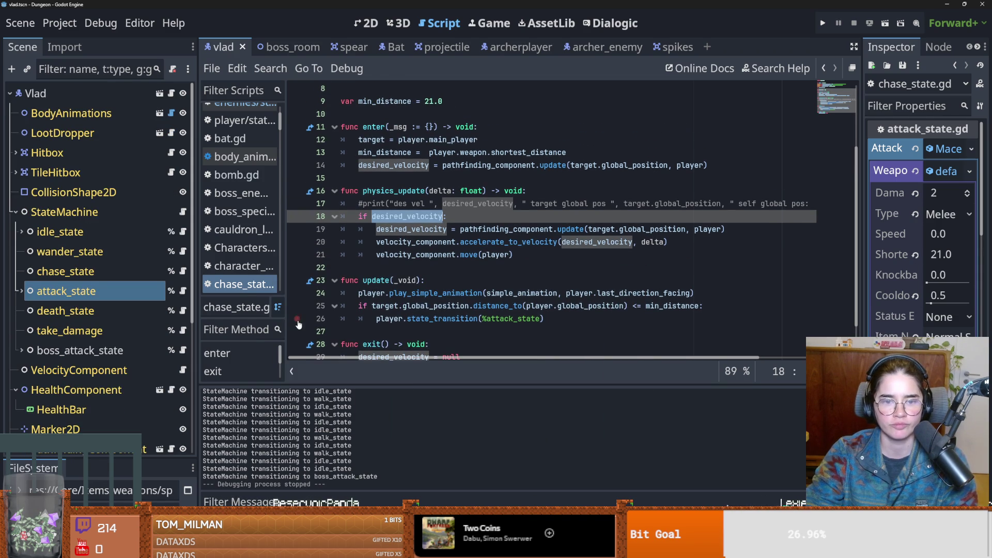
pyautogui.scroll(-1, 299, 324)
pyautogui.doubleClick(371, 255)
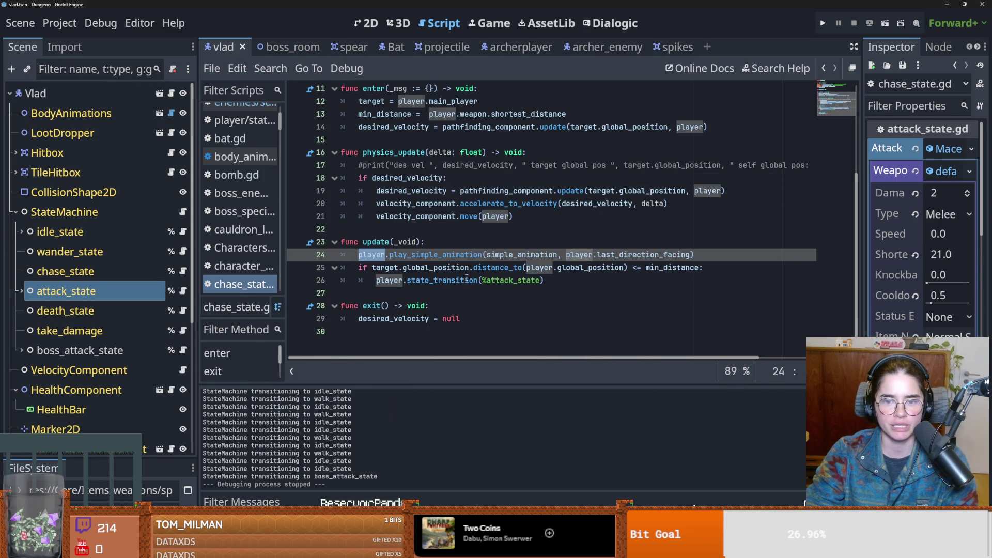
pyautogui.doubleClick(385, 268)
pyautogui.scroll(4, 423, 333)
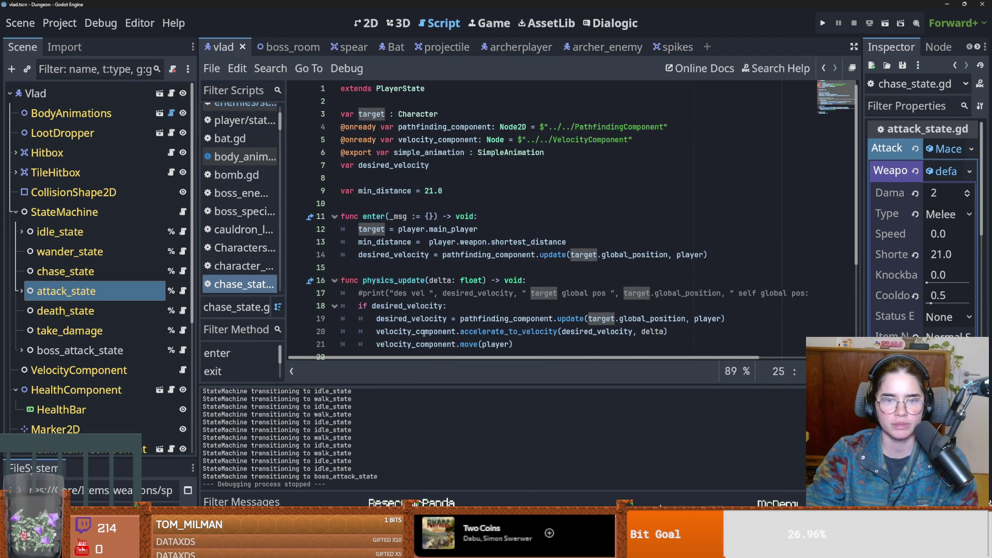
pyautogui.click(367, 229)
pyautogui.doubleClick(367, 228)
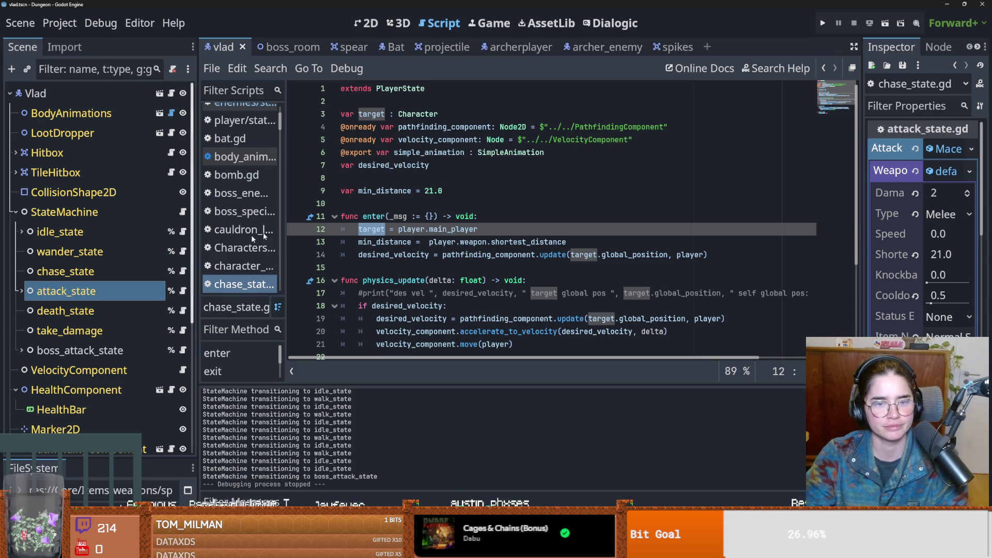
pyautogui.click(408, 255)
pyautogui.hotkey('ctrl', 's')
# - Add a print("vlad distance ") line below line 24 in update()
pyautogui.scroll(-3, 413, 261)
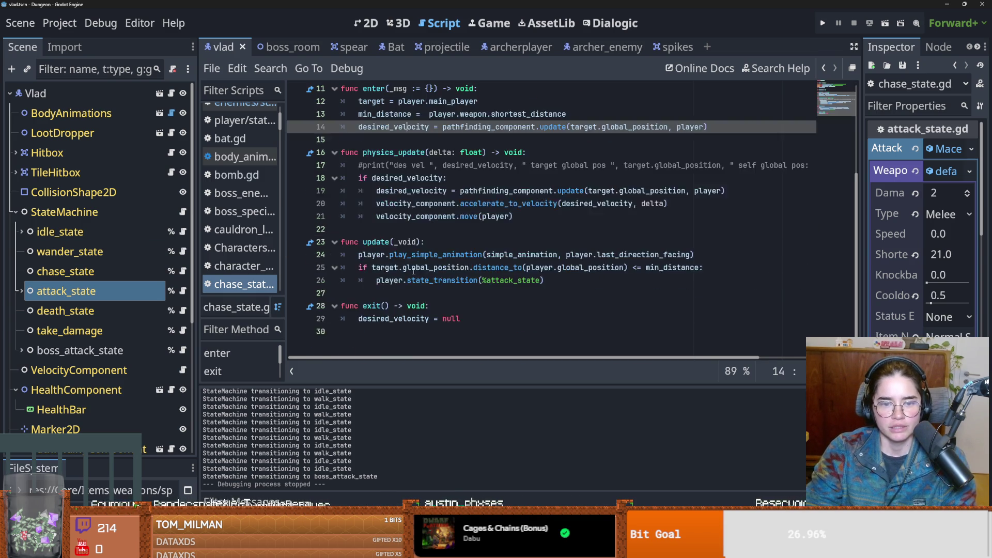
pyautogui.click(423, 268)
pyautogui.click(706, 254)
pyautogui.press('Return')
pyautogui.write('print(')
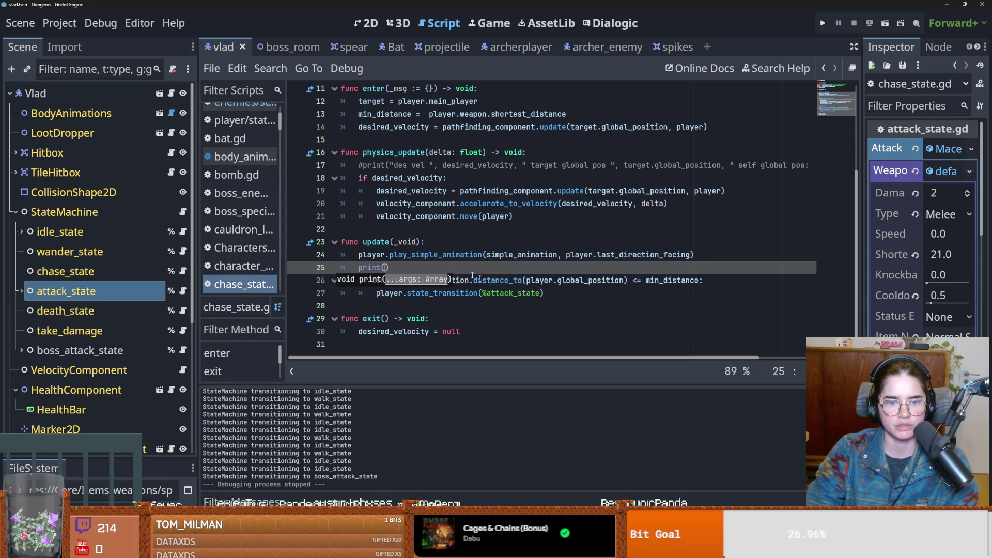
pyautogui.click(393, 263)
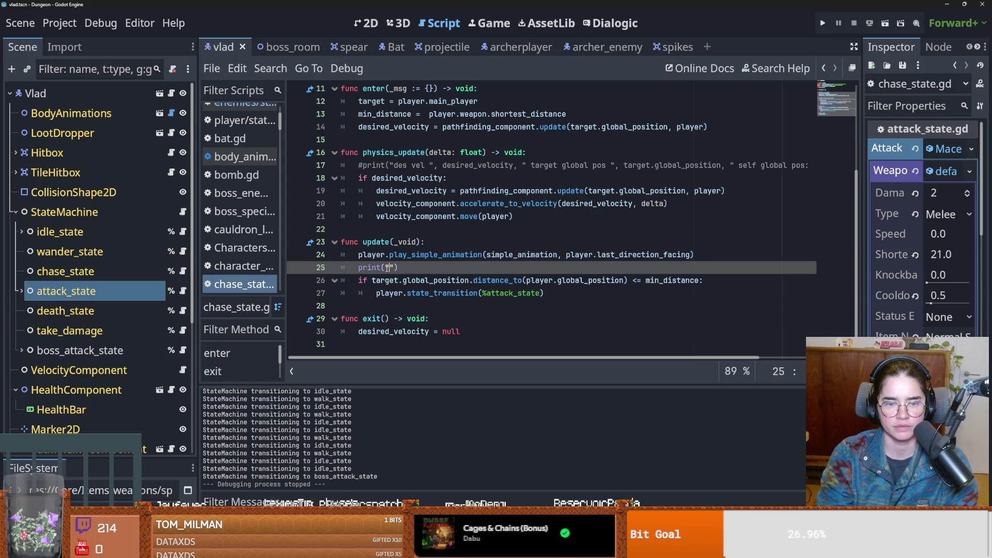
pyautogui.write('vlad distance')
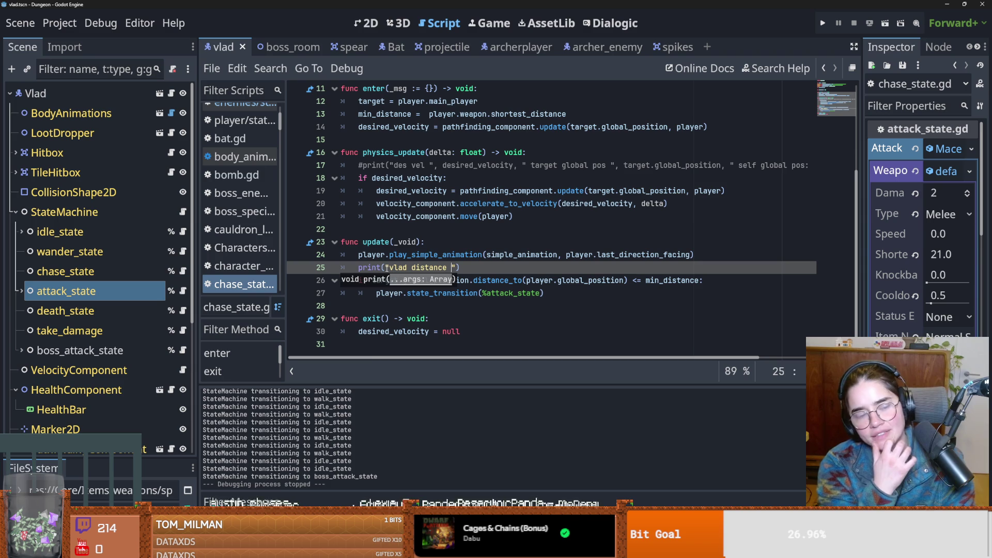
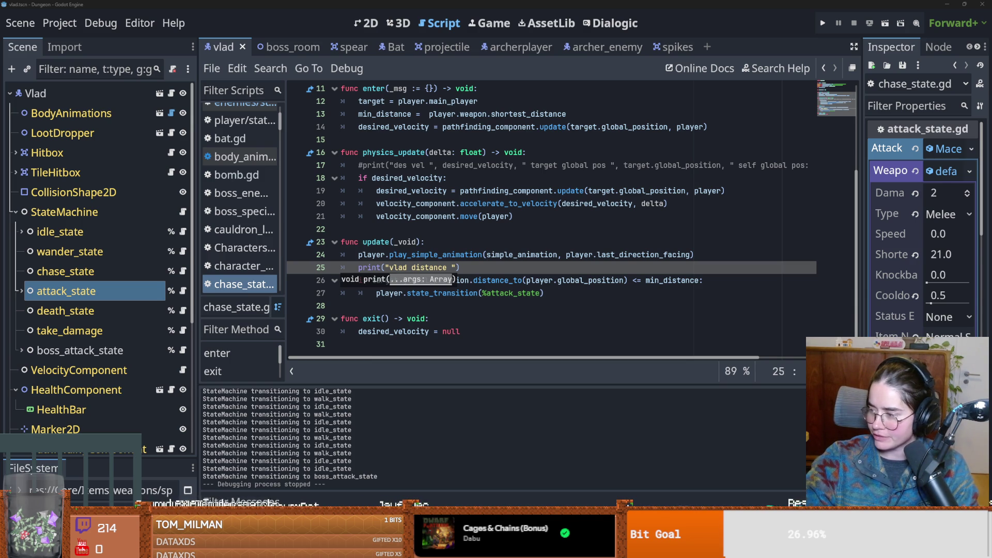
# - Place the caret inside the print call on line 25 of chase_state.gd and save
pyautogui.click(454, 235)
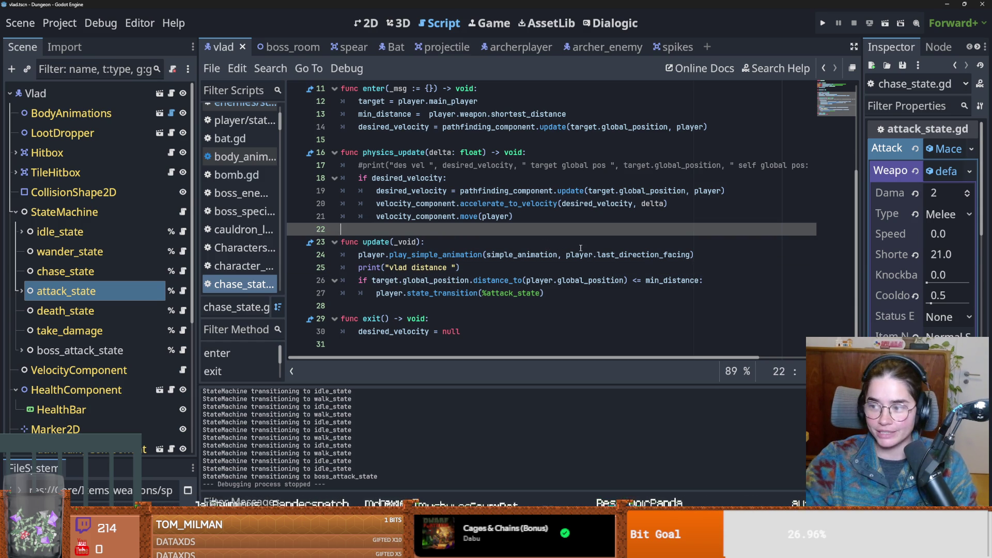
pyautogui.click(436, 255)
pyautogui.hotkey('ctrl', 's')
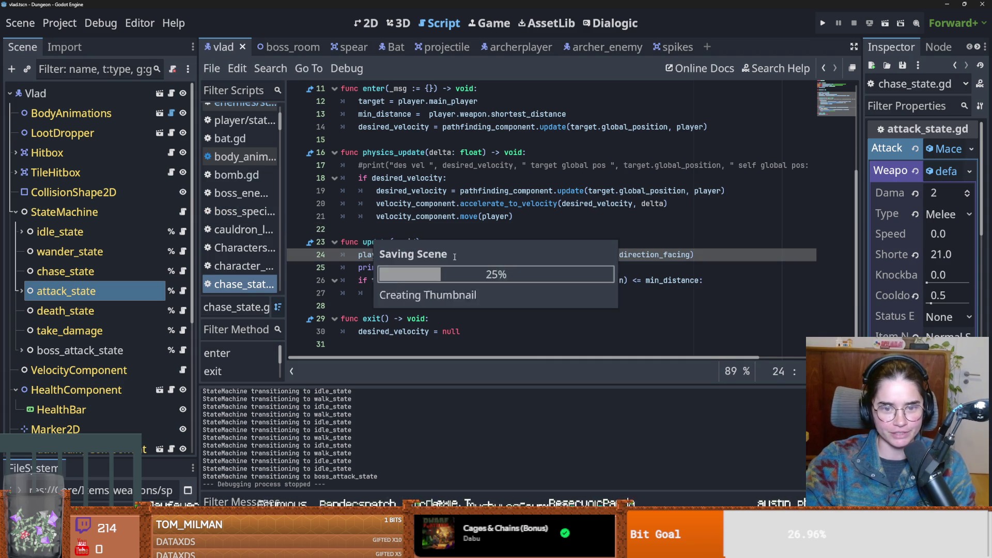
pyautogui.click(457, 267)
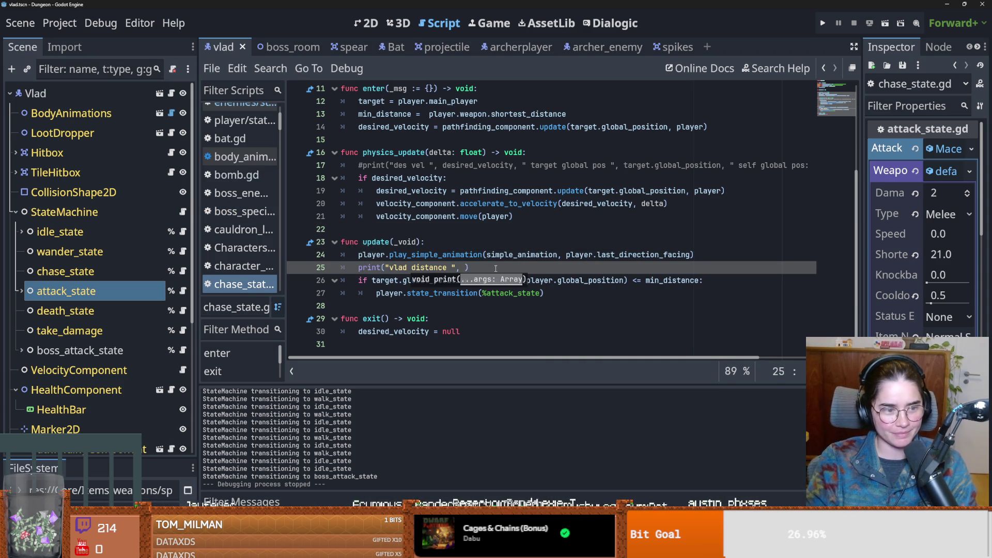
pyautogui.click(472, 268)
pyautogui.hotkey('ctrl', 's')
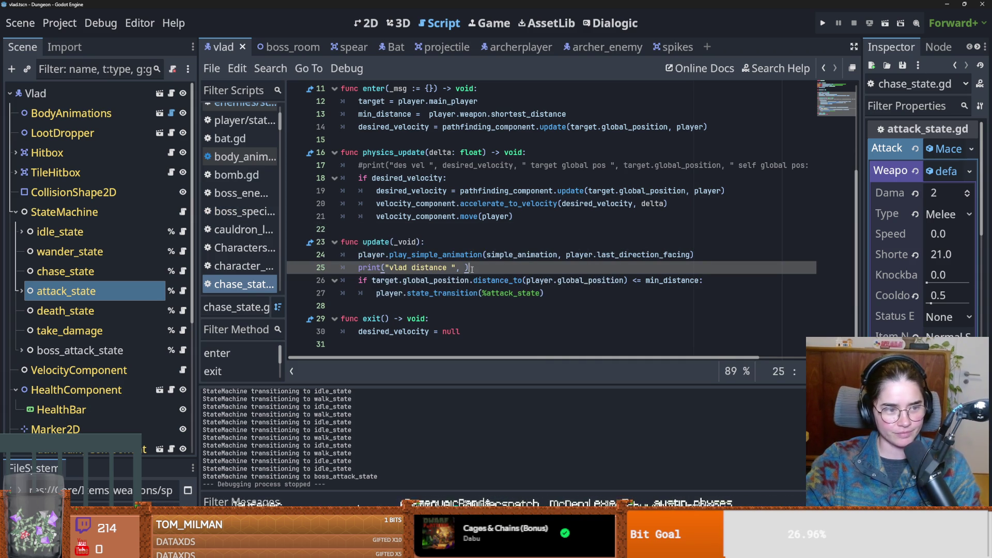
# - Paste target.global_position.distance_to(player.global_position) into the line 25 print, then widen the Inspector
pyautogui.scroll(-1, 466, 308)
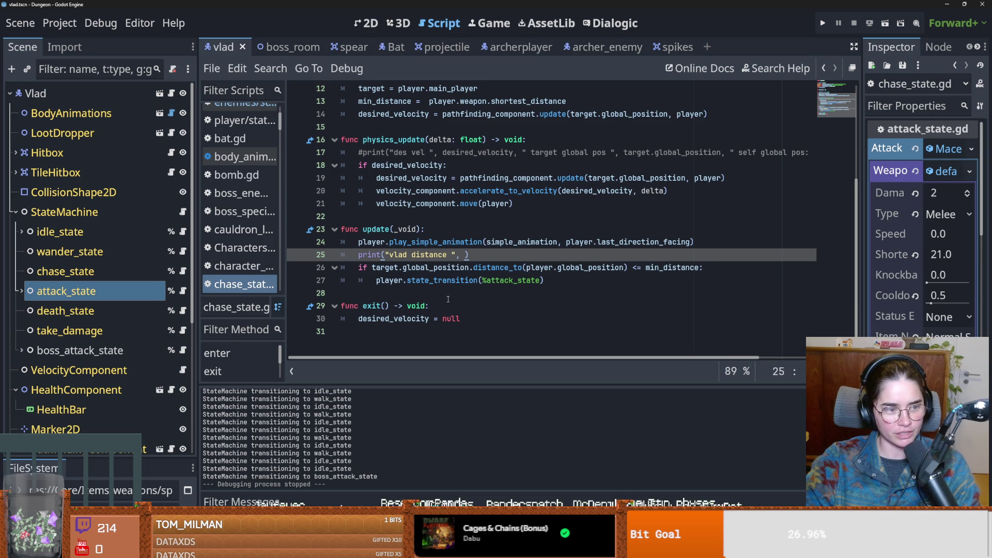
pyautogui.moveTo(627, 271); pyautogui.dragTo(370, 269)
pyautogui.hotkey('ctrl', 'c')
pyautogui.click(471, 256)
pyautogui.hotkey('ctrl', 'v')
pyautogui.scroll(4, 483, 307)
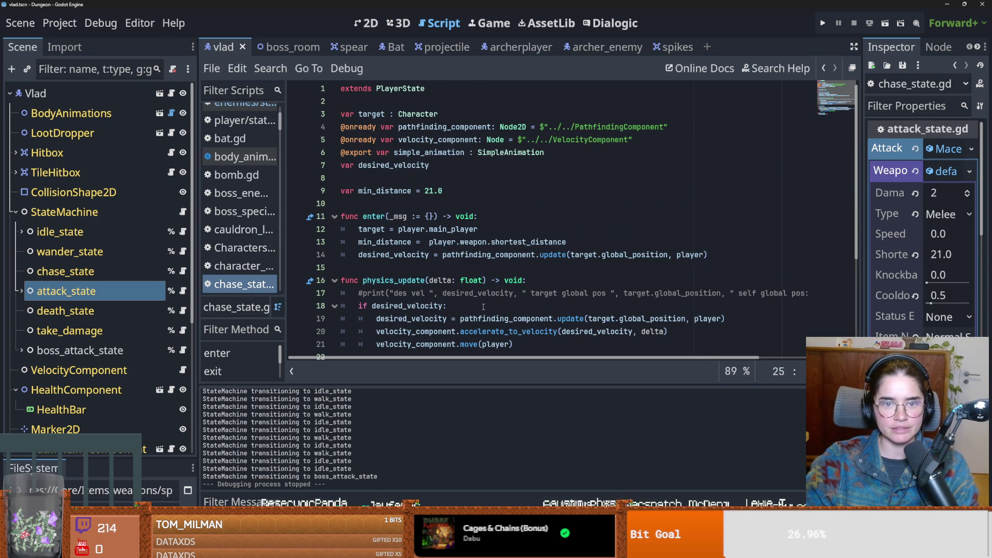
pyautogui.doubleClick(385, 191)
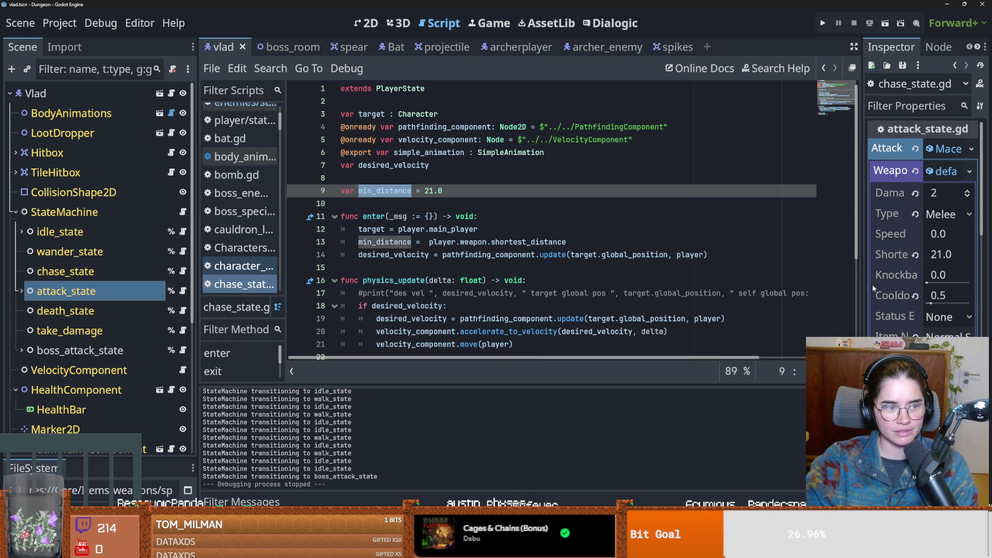
pyautogui.moveTo(862, 277); pyautogui.dragTo(754, 274)
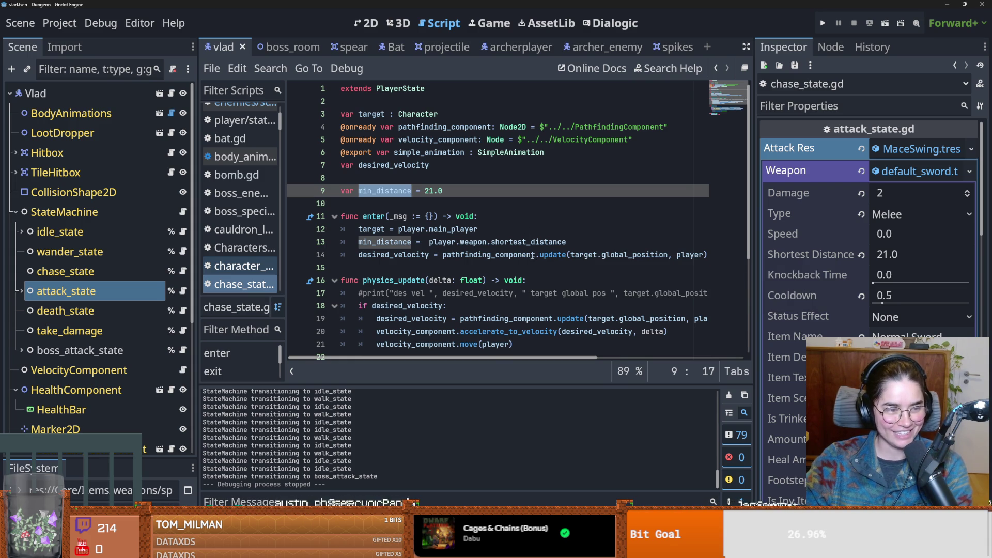
# - Collapse the attack state's expanded Weapon resource properties in the Inspector and save
pyautogui.scroll(-2, 807, 302)
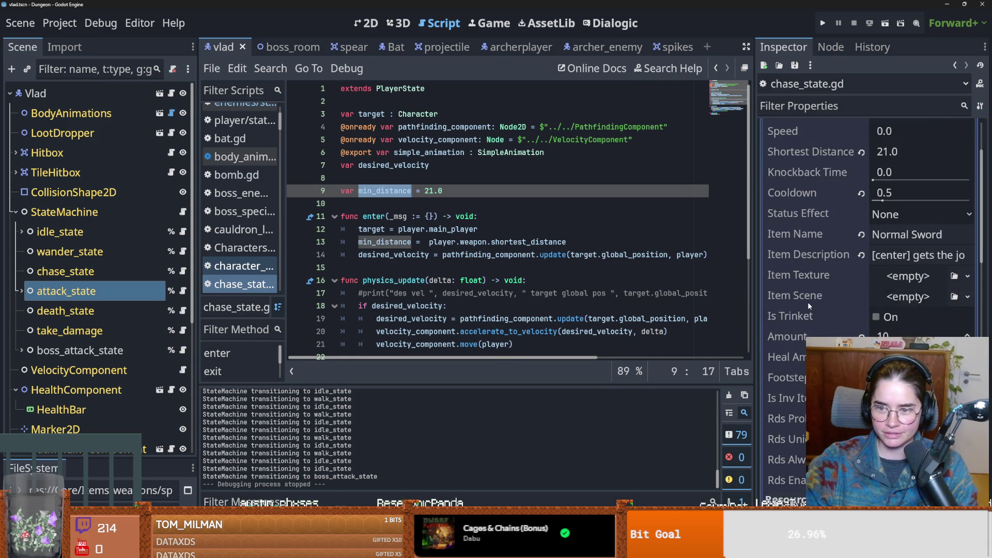
pyautogui.scroll(1, 816, 279)
pyautogui.scroll(2, 808, 209)
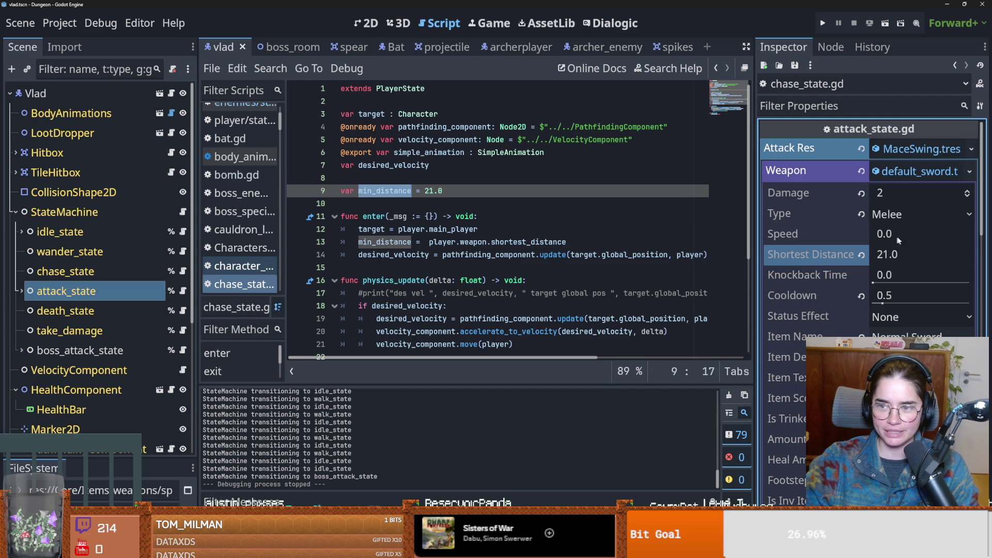
pyautogui.click(910, 171)
pyautogui.hotkey('ctrl', 's')
# - Reselect the attack_state node and save the updated chase_state update function
pyautogui.click(119, 290)
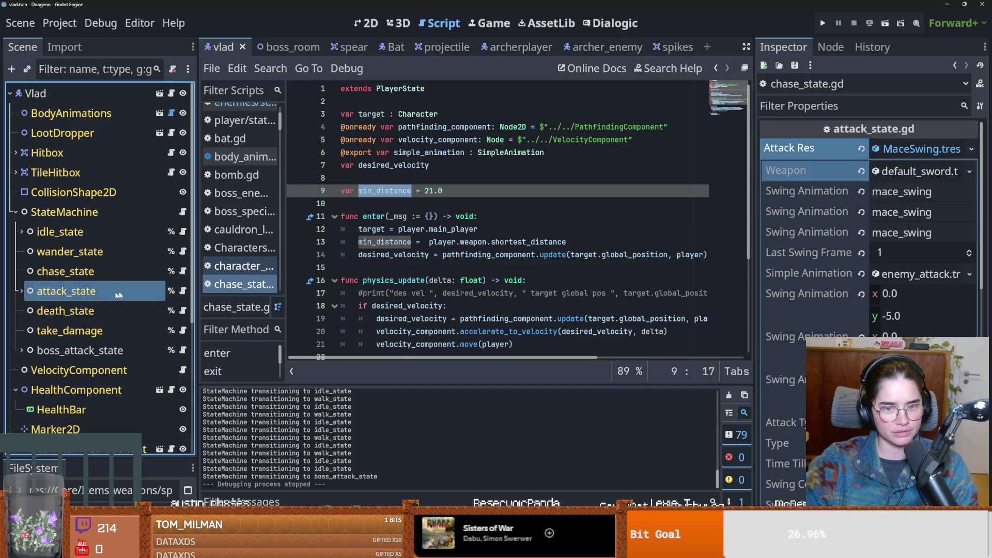
pyautogui.scroll(-4, 445, 333)
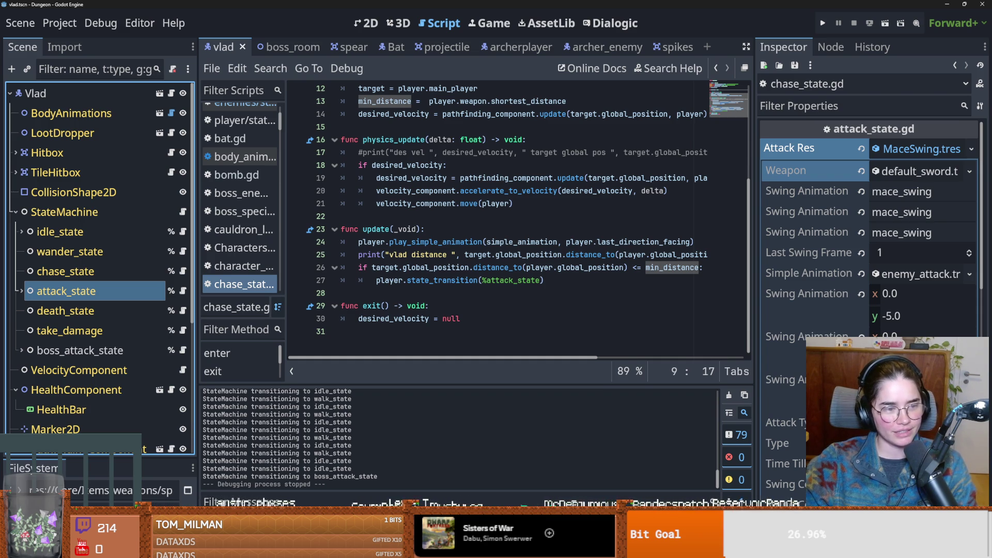
pyautogui.scroll(2, 387, 271)
pyautogui.click(386, 268)
pyautogui.hotkey('ctrl', 's')
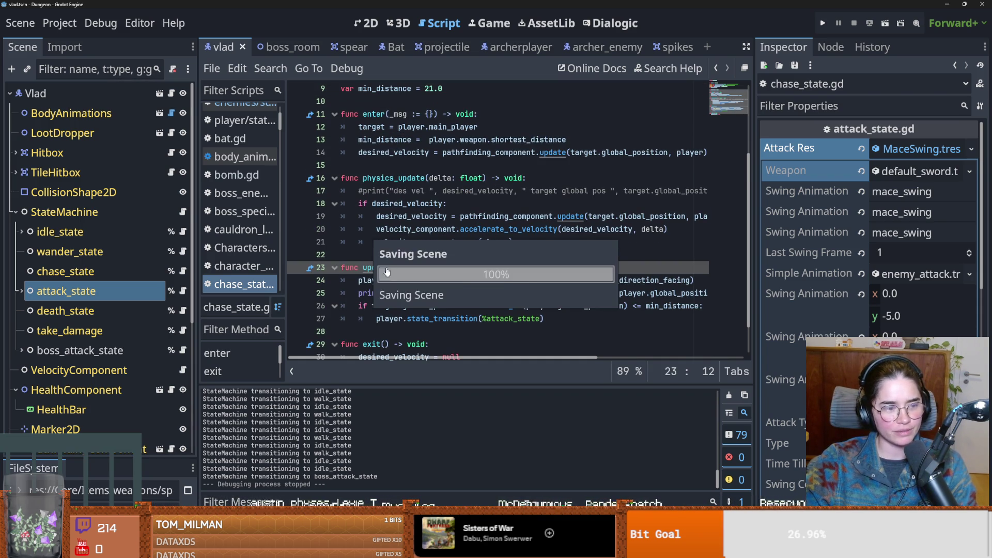
pyautogui.click(399, 254)
pyautogui.hotkey('ctrl', 's')
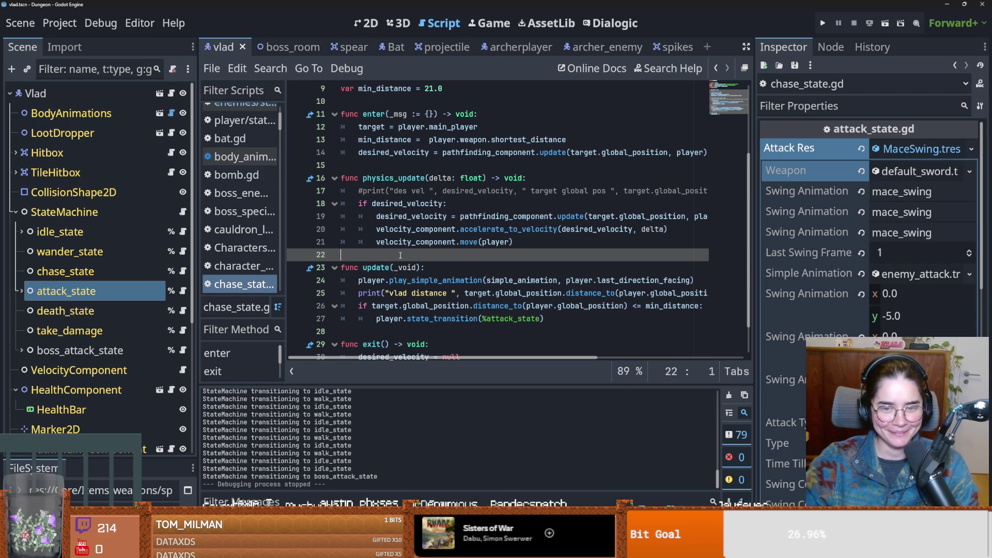
# - Narrow the Inspector back to its earlier width and review the distance print and min_distance check
pyautogui.scroll(-1, 400, 255)
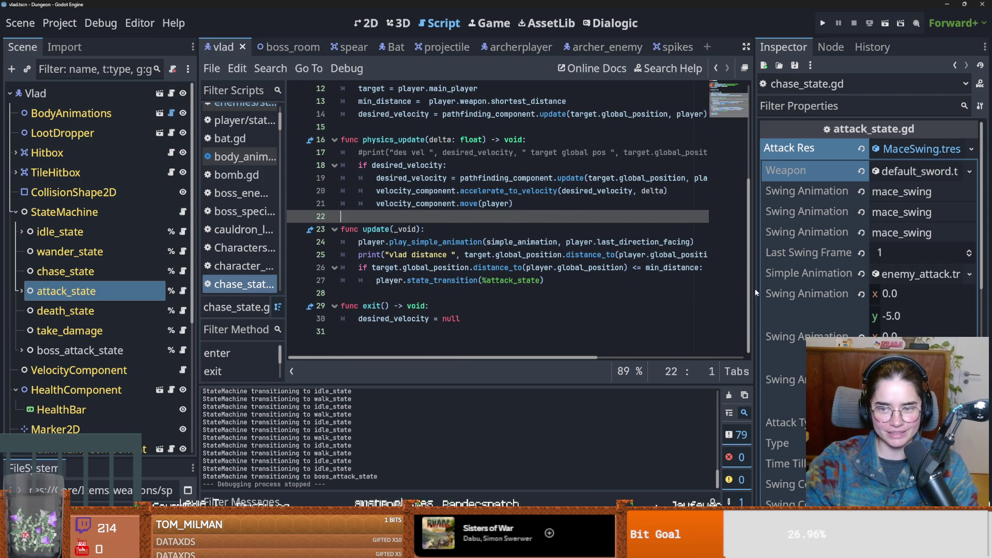
pyautogui.moveTo(756, 289); pyautogui.dragTo(967, 293)
pyautogui.click(412, 254)
pyautogui.doubleClick(413, 255)
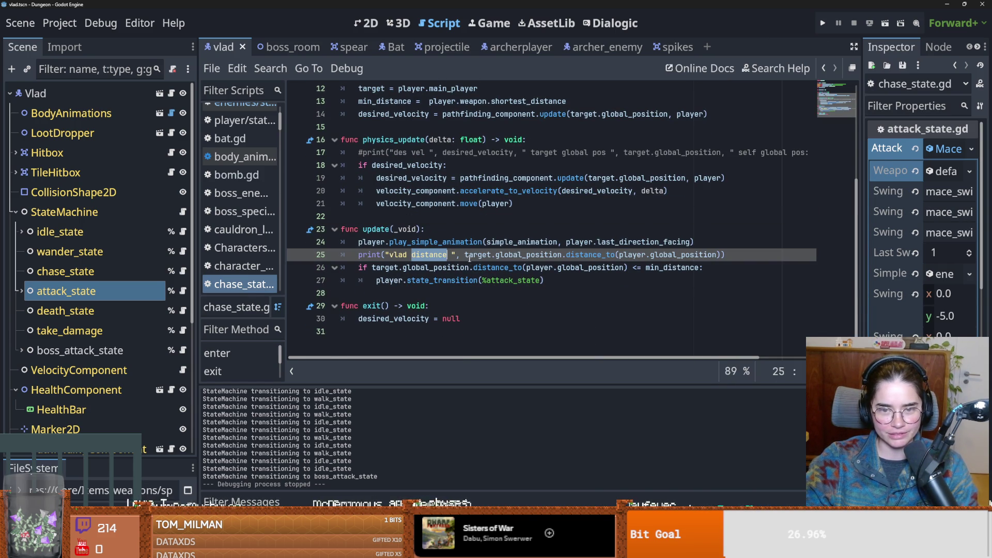
pyautogui.scroll(1, 493, 304)
pyautogui.scroll(-1, 493, 303)
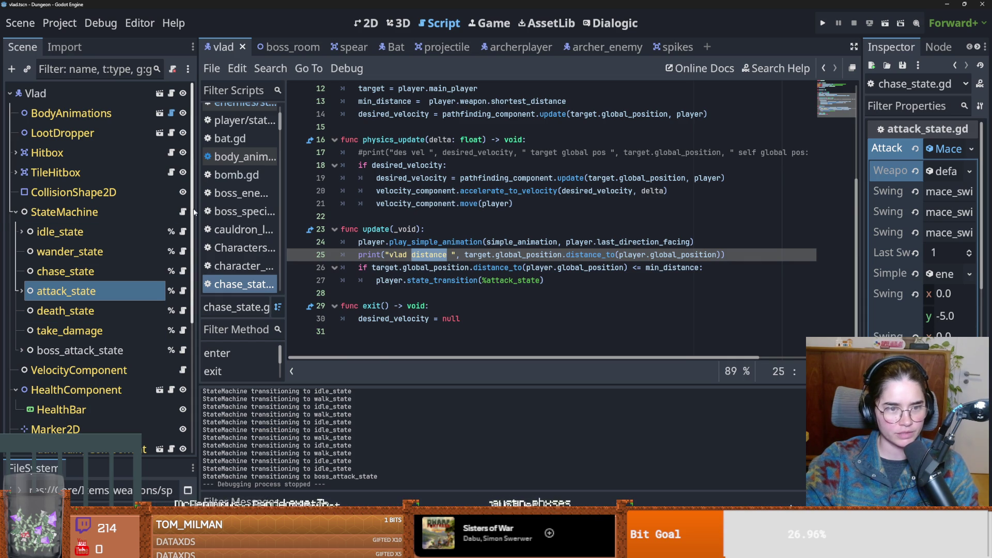
pyautogui.click(668, 267)
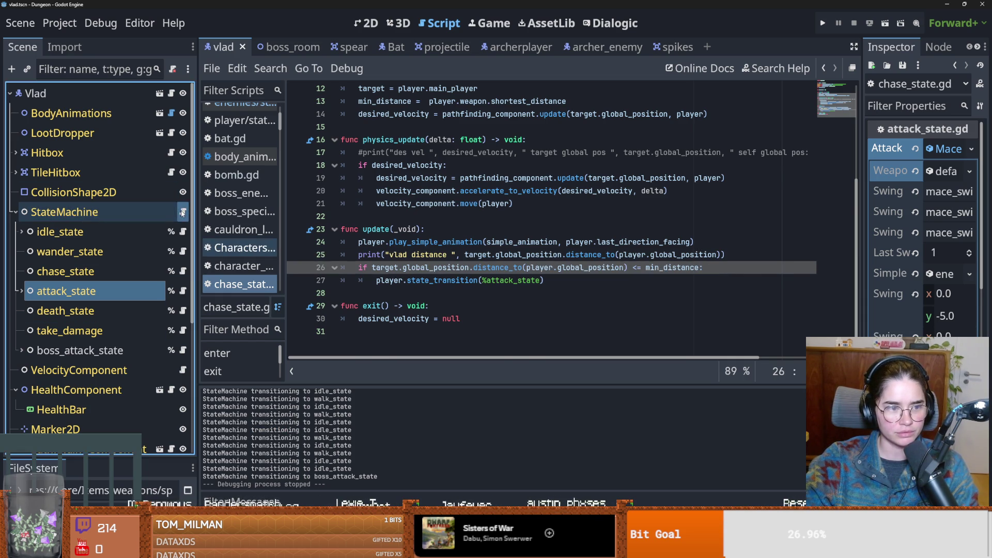
# - Delete the transitioning print line from the StateMachine's transition_to function and save
pyautogui.click(183, 211)
pyautogui.moveTo(633, 230); pyautogui.dragTo(290, 230)
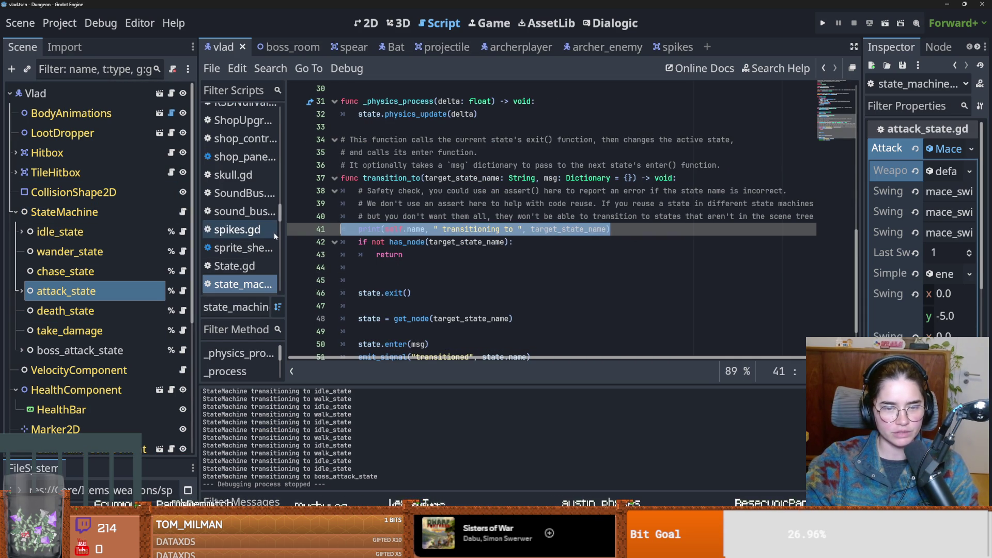
pyautogui.press('BackSpace')
pyautogui.press('BackSpace')
pyautogui.hotkey('ctrl', 's')
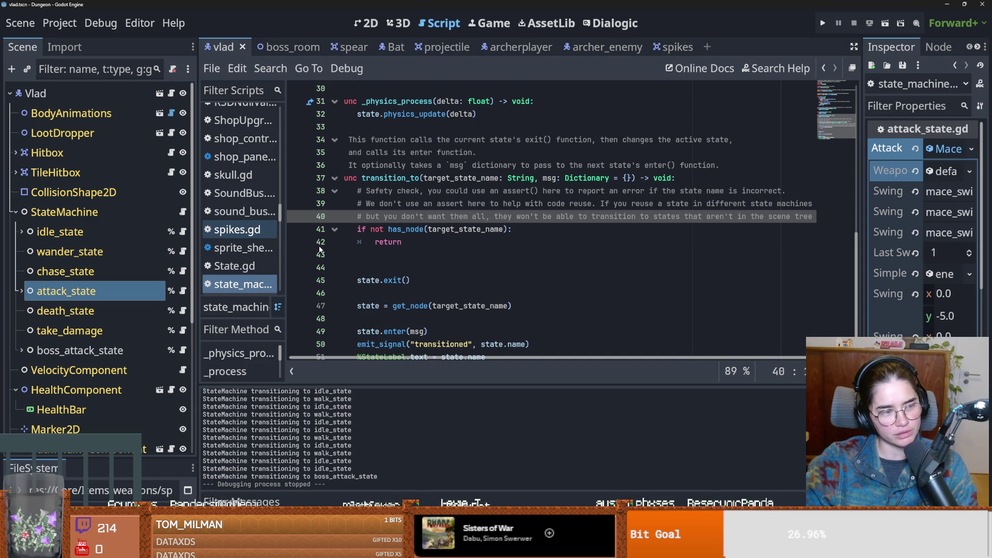
# - Remove the extra empty line below the return statement and save the script
pyautogui.scroll(1, 447, 252)
pyautogui.click(388, 293)
pyautogui.hotkey('ctrl', 's')
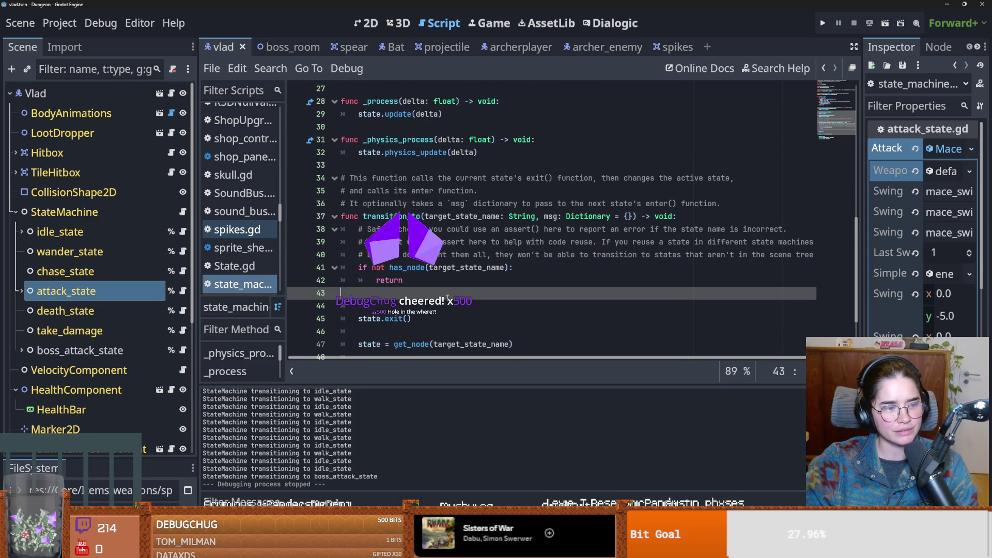
pyautogui.press('BackSpace')
pyautogui.press('BackSpace')
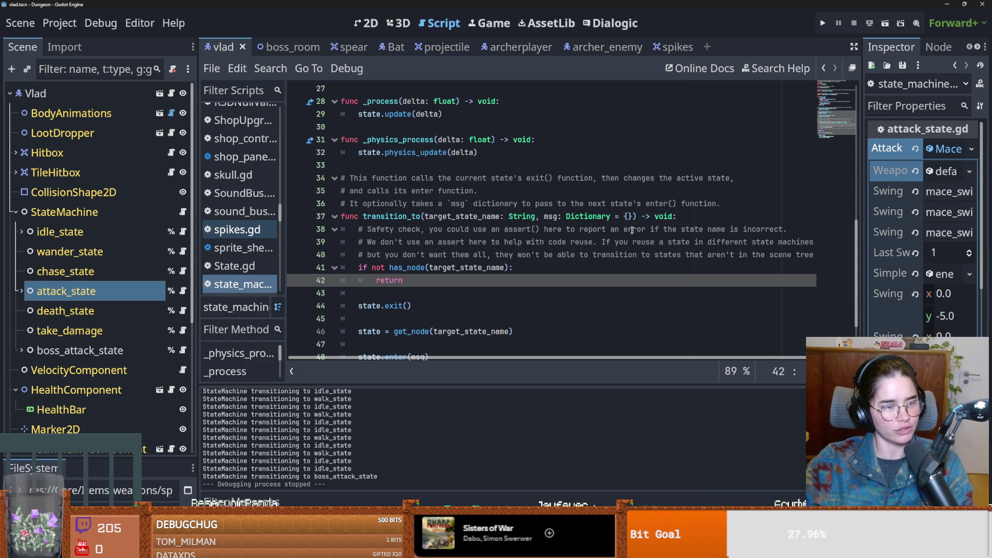
pyautogui.hotkey('ctrl', 's')
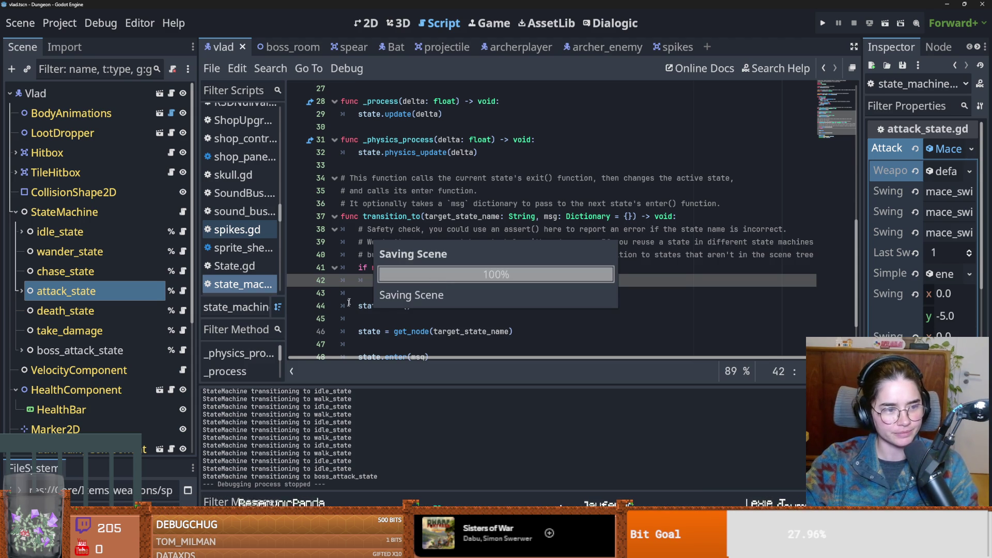
# - Put the caret on blank line 43 of the state machine script and save
pyautogui.scroll(-3, 384, 315)
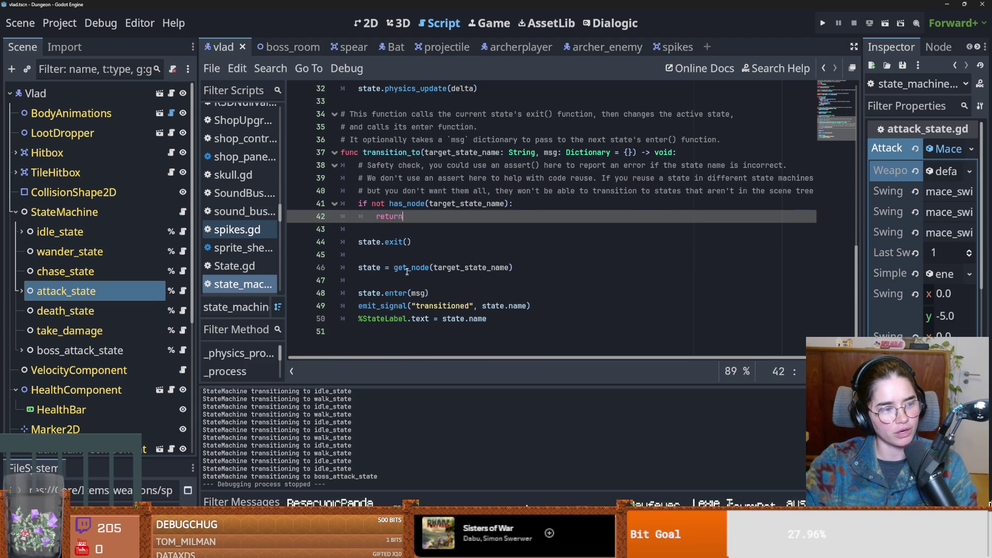
pyautogui.scroll(1, 398, 272)
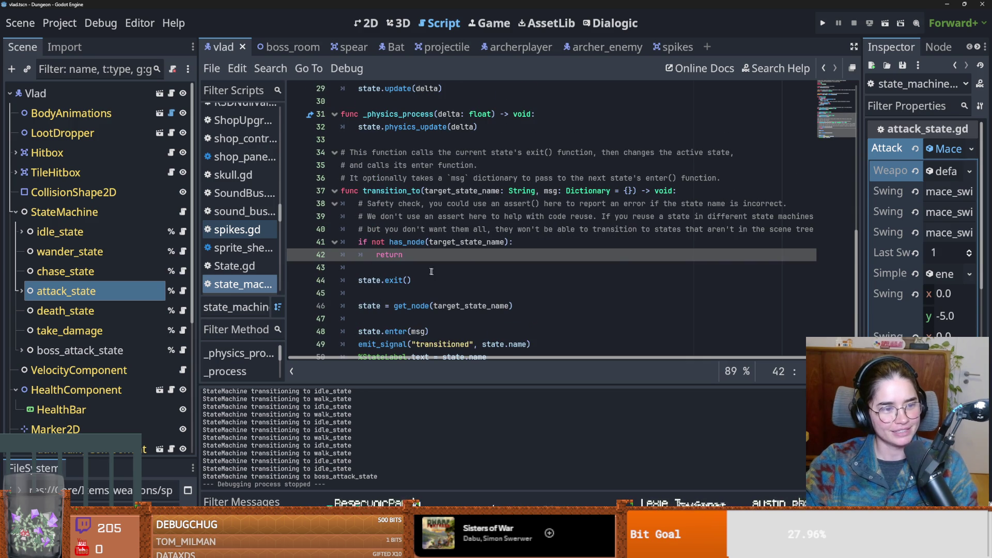
pyautogui.scroll(1, 444, 283)
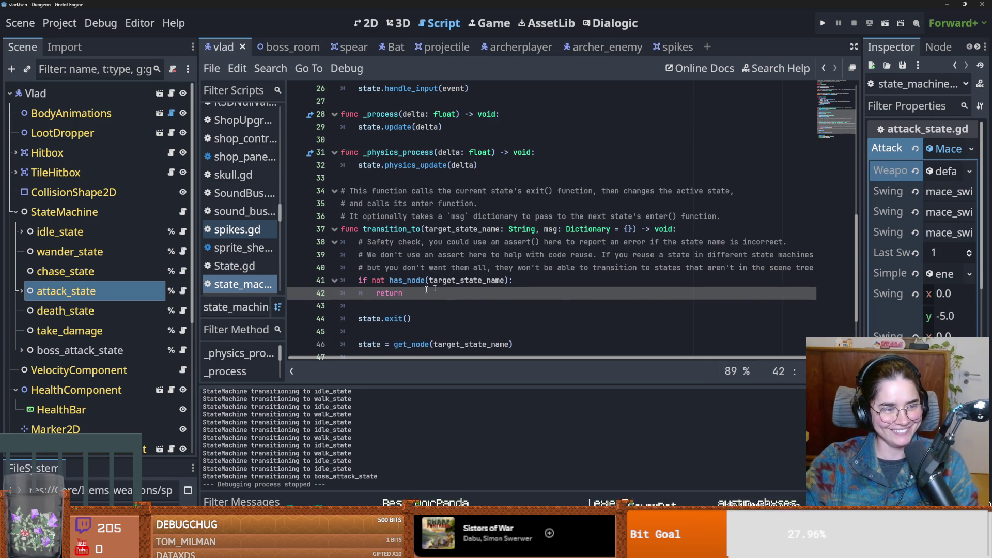
pyautogui.click(429, 305)
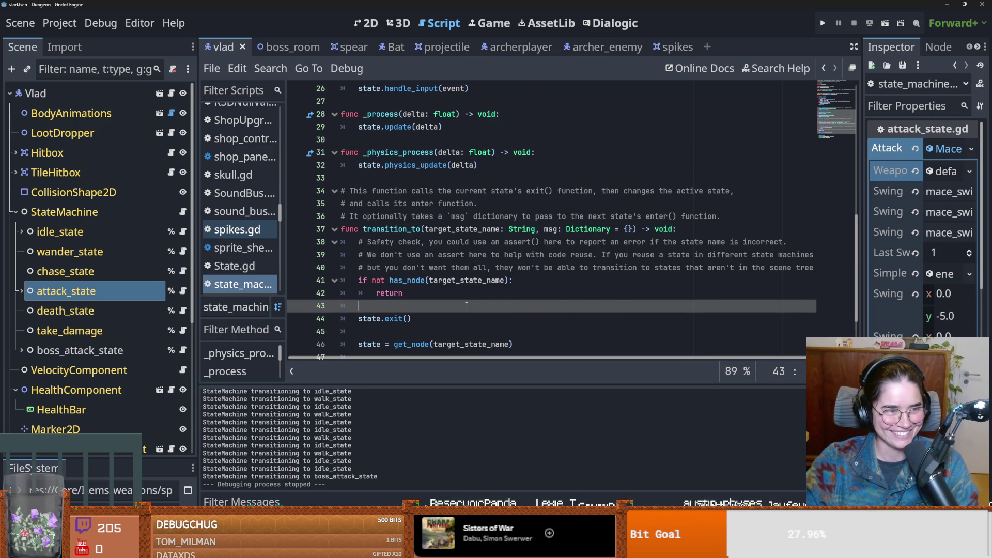
pyautogui.scroll(1, 472, 300)
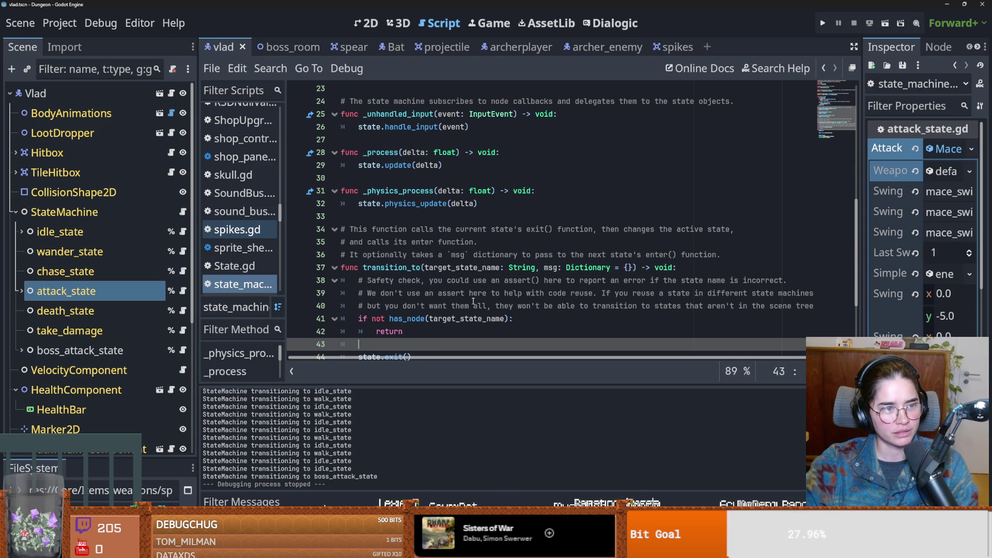
pyautogui.scroll(-1, 473, 300)
pyautogui.press('Up')
pyautogui.press('Up')
pyautogui.press('Up')
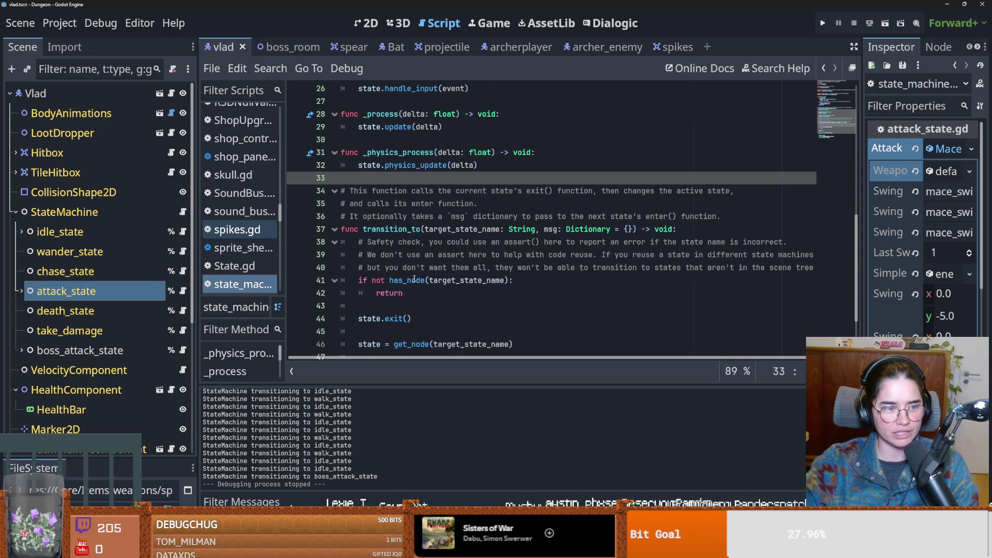
pyautogui.click(396, 305)
pyautogui.hotkey('ctrl', 's')
# - Widen the Scene dock, save, and bring up attack_state.gd
pyautogui.scroll(-1, 399, 313)
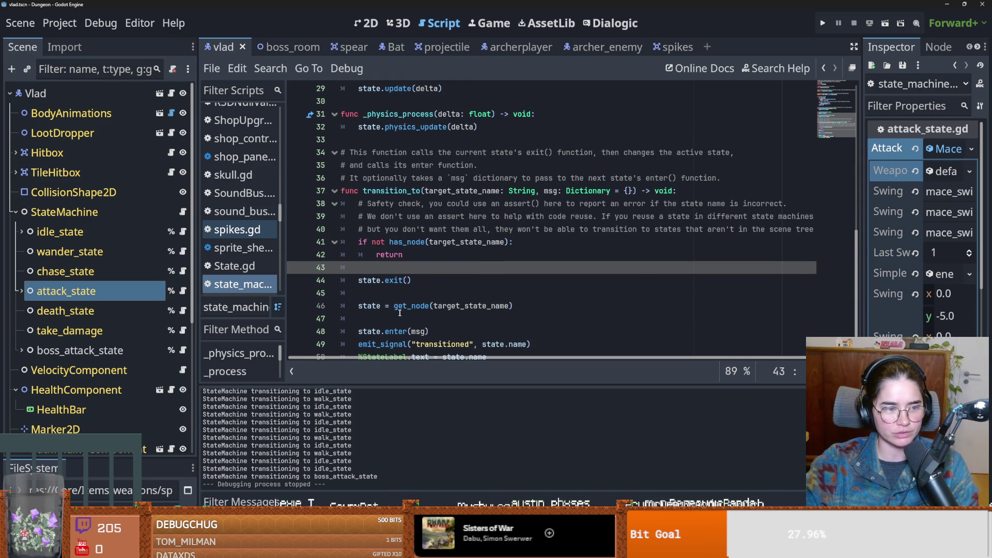
pyautogui.moveTo(197, 294); pyautogui.dragTo(242, 293)
pyautogui.hotkey('ctrl', 's')
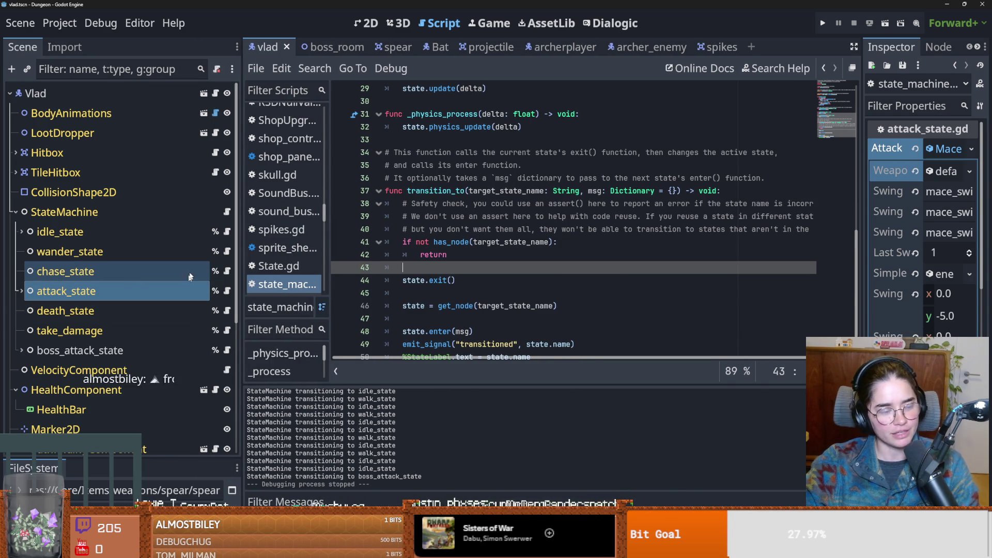
pyautogui.hotkey('ctrl', 's')
pyautogui.scroll(-1, 455, 314)
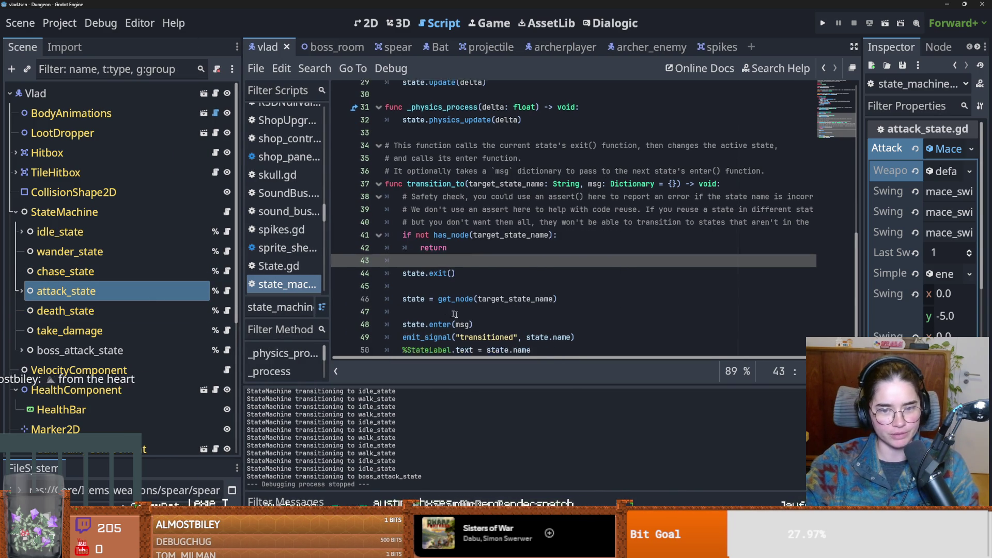
pyautogui.hotkey('alt', 'Left')
pyautogui.hotkey('ctrl', 's')
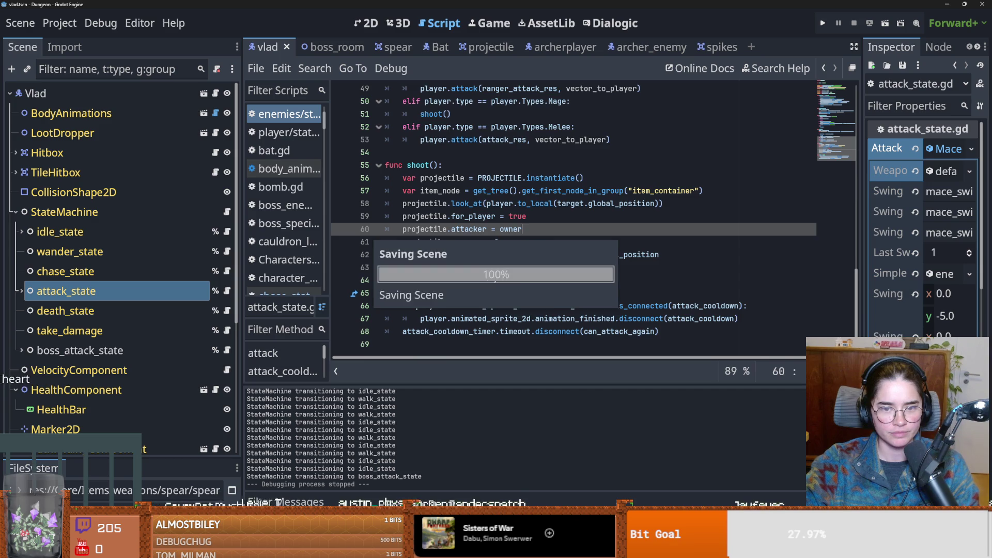
# - Run the project with F5 and start a new game as the Warrior
pyautogui.scroll(3, 495, 278)
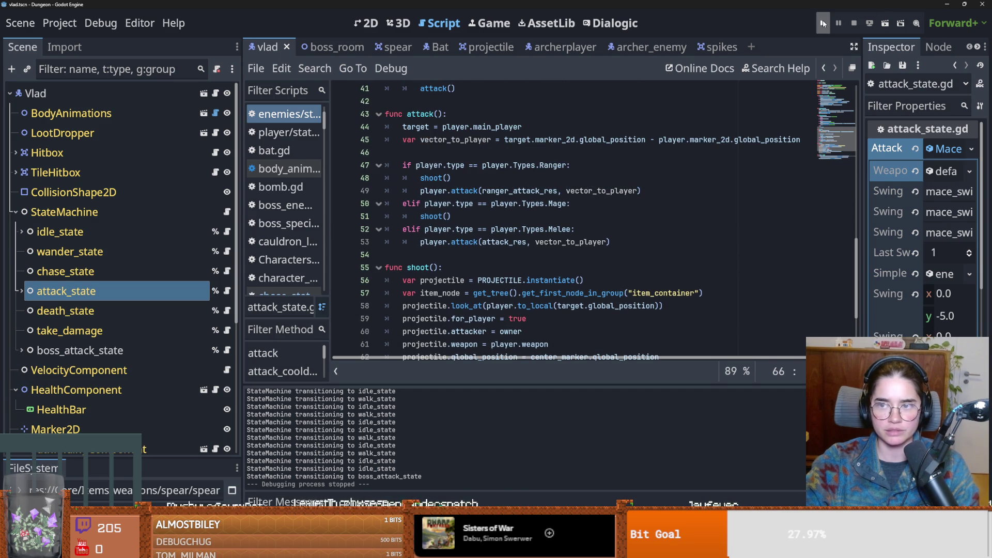
pyautogui.press('F5')
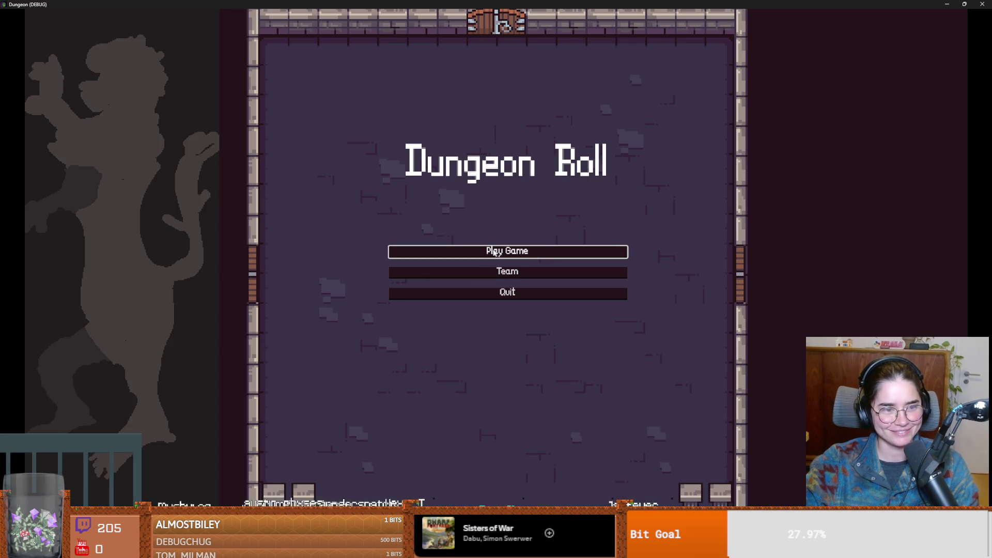
pyautogui.click(495, 251)
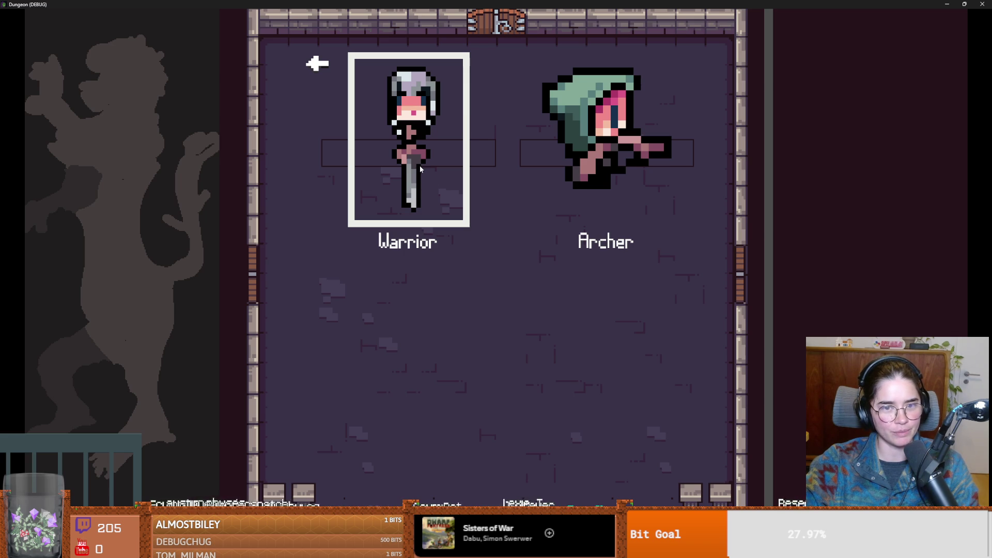
pyautogui.click(425, 206)
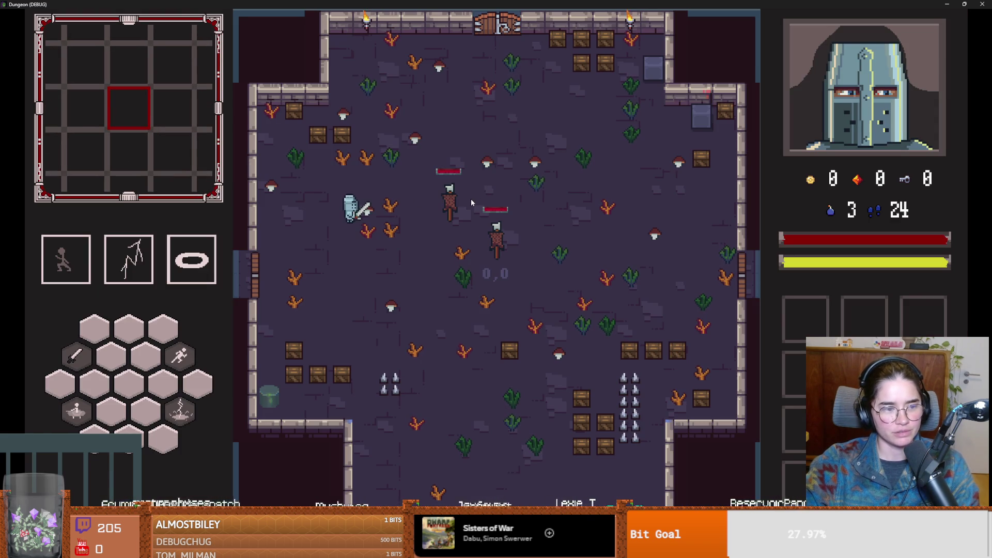
# - Teleport ahead with the tp_to_before_boss debug console command
pyautogui.press('`')
pyautogui.write('tp')
pyautogui.press('Tab')
pyautogui.press('Return')
pyautogui.press('`')
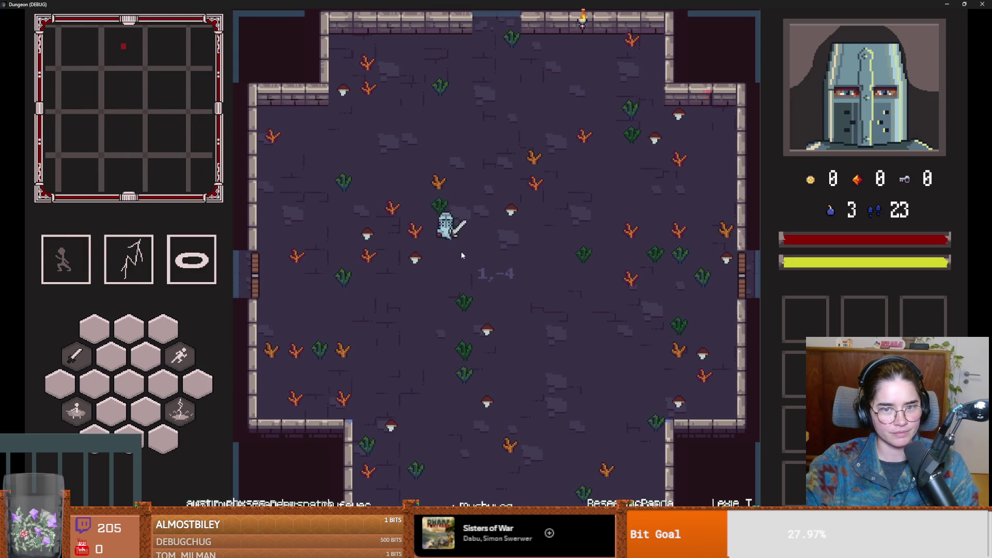
# - Walk north into Vlad's room, skip his intro, dodge him, then shrink the game window
pyautogui.press('space')
pyautogui.press('w')
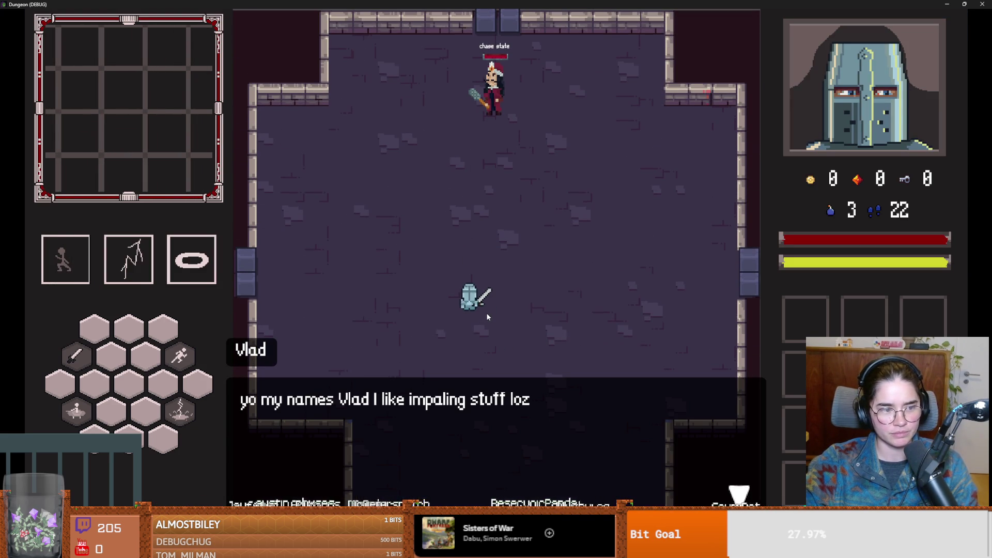
pyautogui.press('space')
pyautogui.press('a')
pyautogui.press('w')
pyautogui.press('w')
pyautogui.press('d')
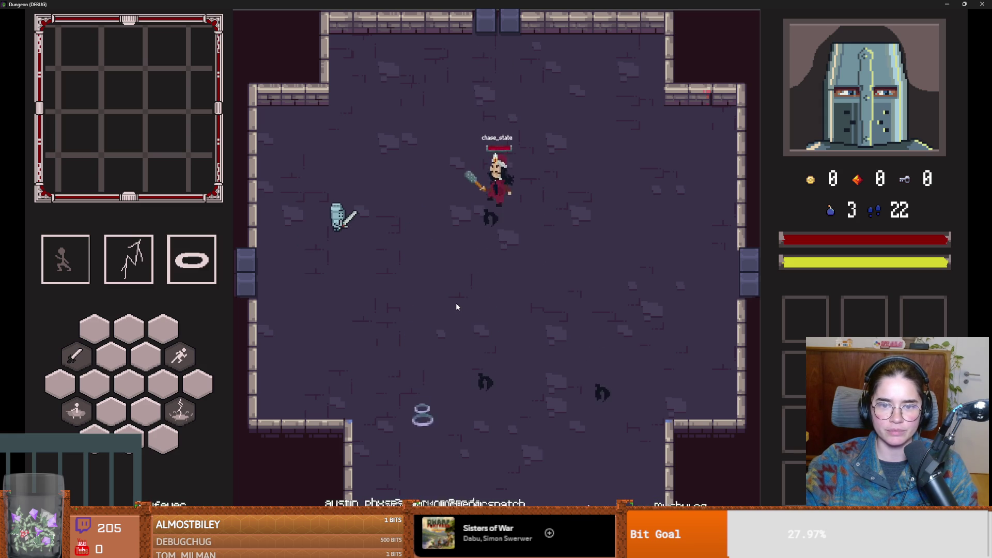
pyautogui.press('d')
pyautogui.press('s')
pyautogui.press('d')
pyautogui.press('super+Down')
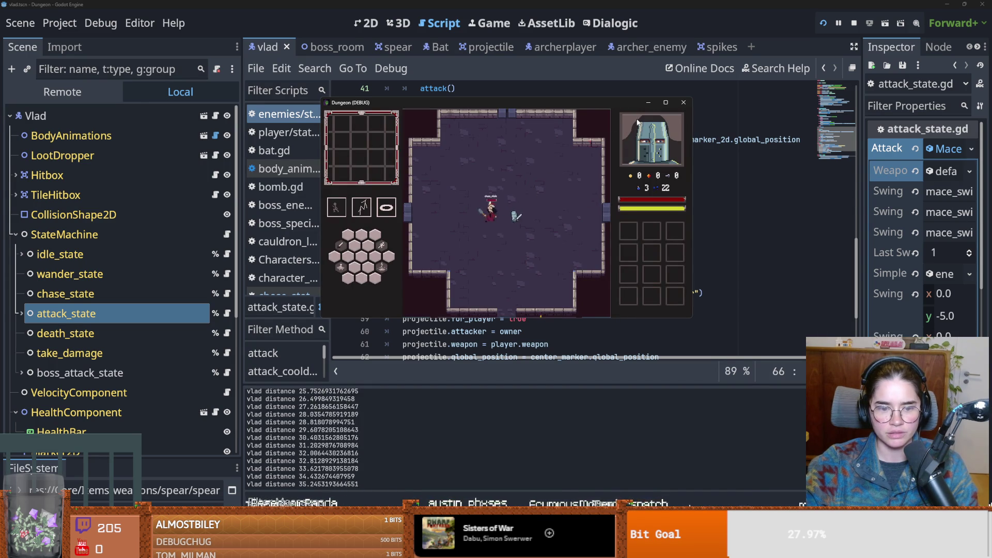
# - Stop the game and set a breakpoint on chase_state.gd's attack transition line
pyautogui.click(683, 102)
pyautogui.scroll(-3, 481, 293)
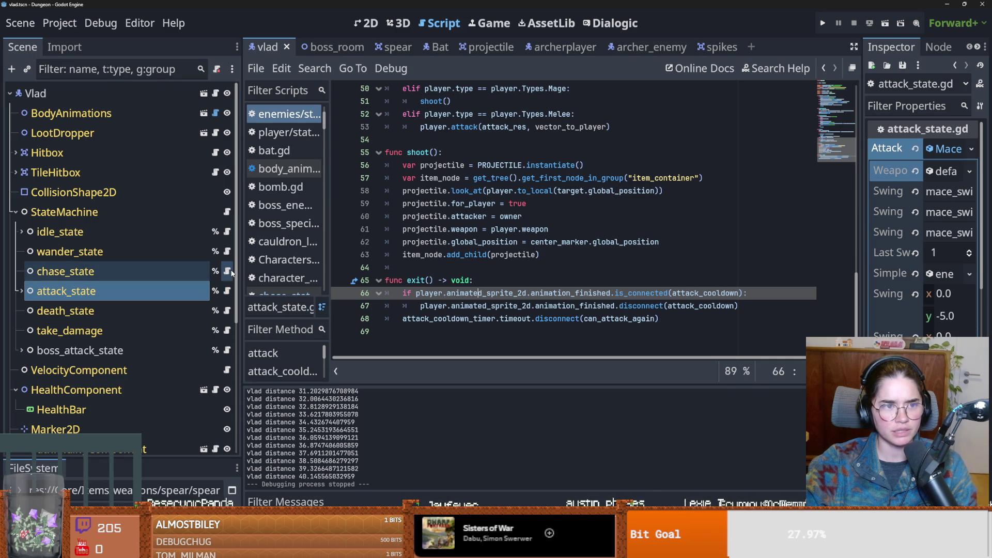
pyautogui.click(227, 271)
pyautogui.click(341, 280)
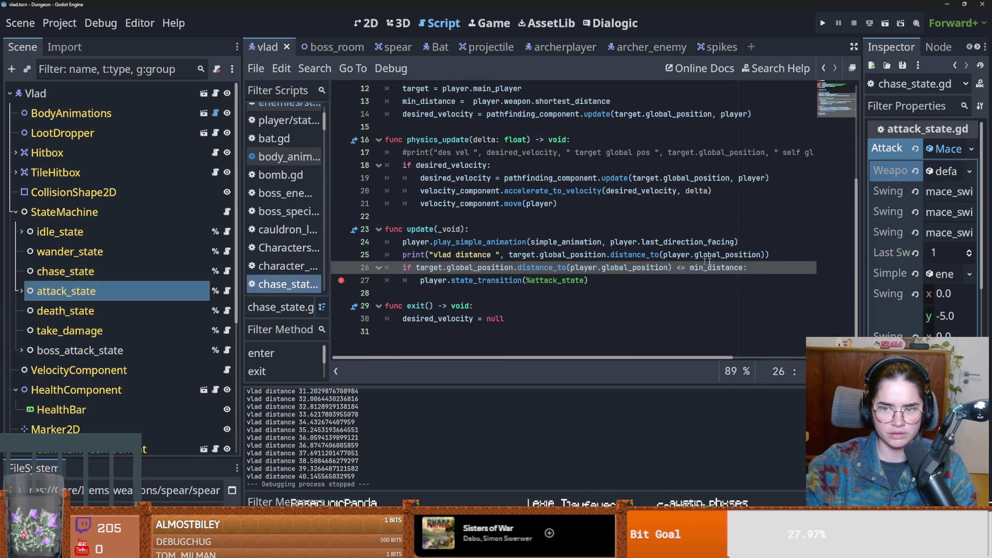
# - Duplicate the "vlad distance" print line and change its label to "min distance"
pyautogui.click(773, 257)
pyautogui.press('Return')
pyautogui.moveTo(773, 257); pyautogui.dragTo(402, 254)
pyautogui.hotkey('ctrl', 'c')
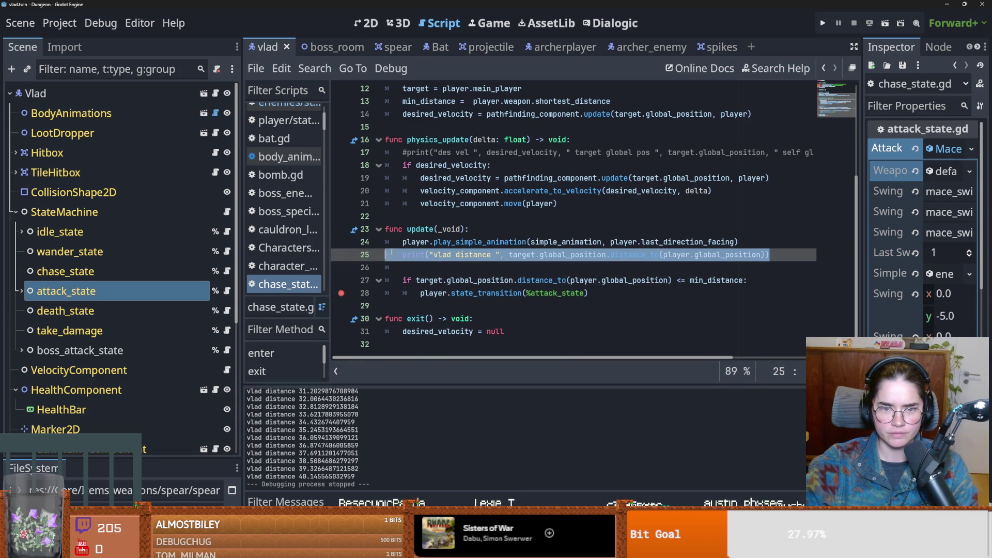
pyautogui.press('Down')
pyautogui.hotkey('ctrl', 'v')
pyautogui.doubleClick(454, 267)
pyautogui.write('min')
pyautogui.click(460, 256)
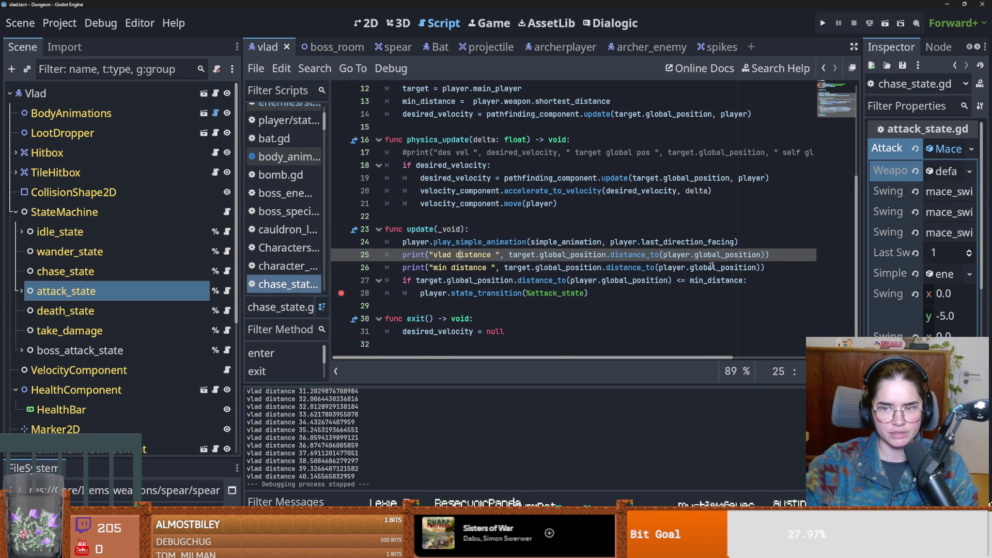
# - Check the min_distance declaration and attack_state script, then return to chase_state.gd
pyautogui.keyDown('ctrl'); pyautogui.click(720, 283); pyautogui.keyUp('ctrl')
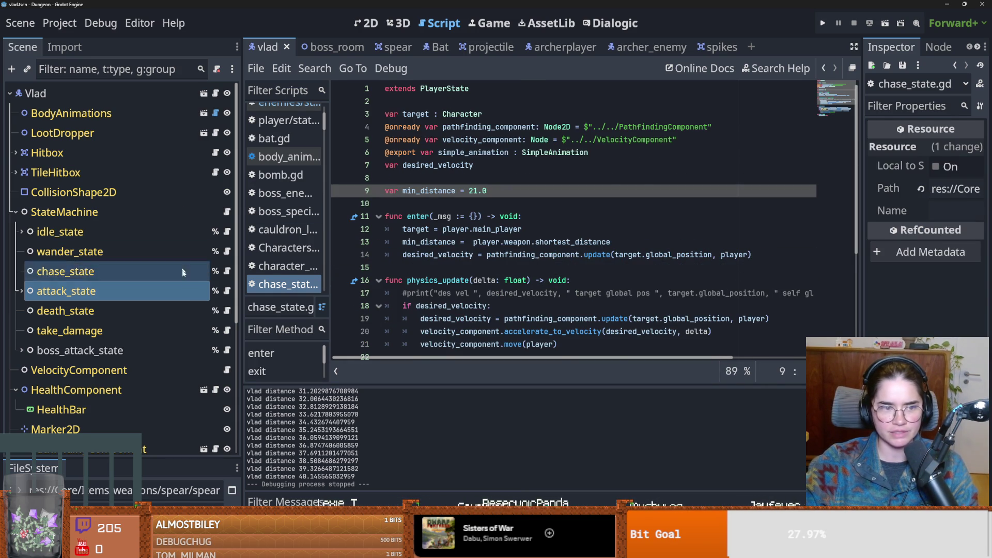
pyautogui.click(226, 290)
pyautogui.click(541, 269)
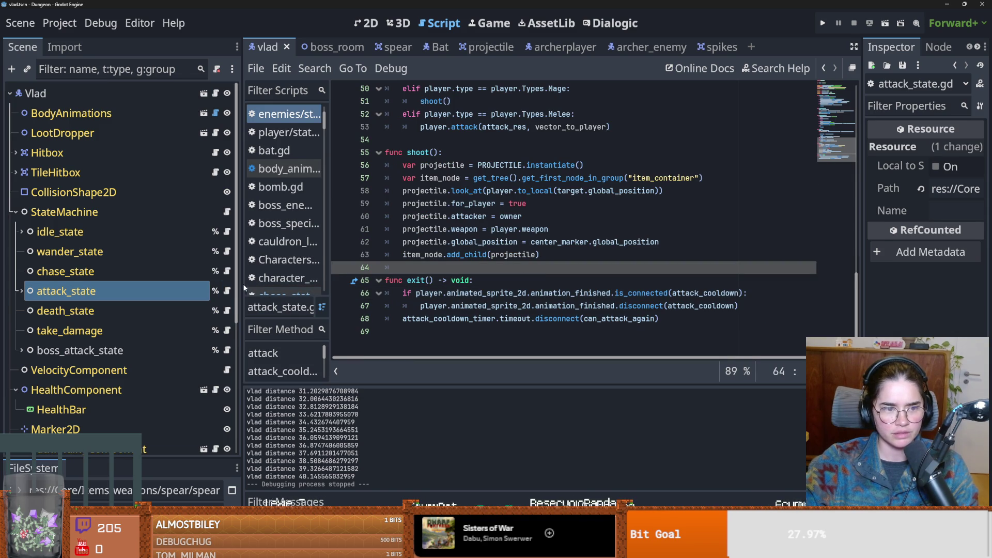
pyautogui.click(227, 271)
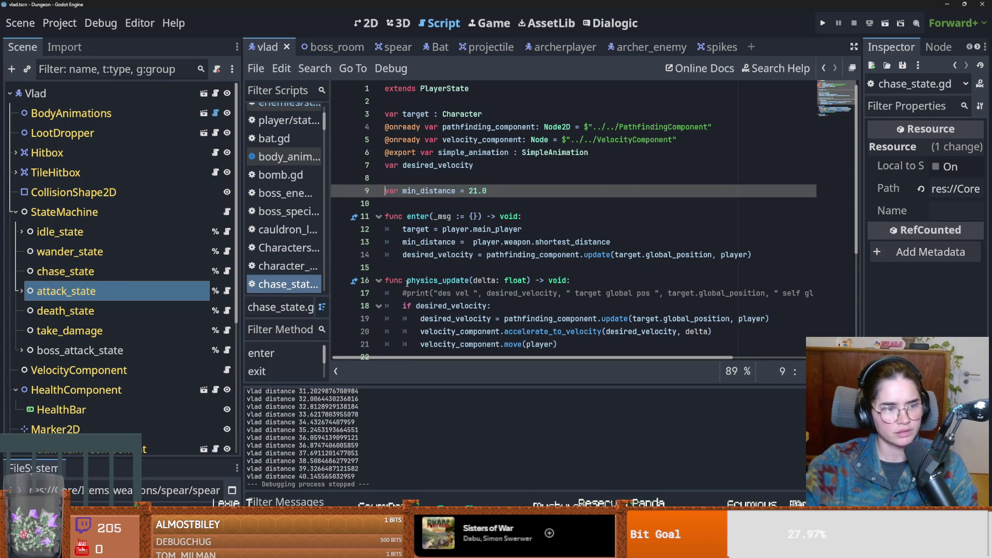
pyautogui.scroll(-4, 557, 297)
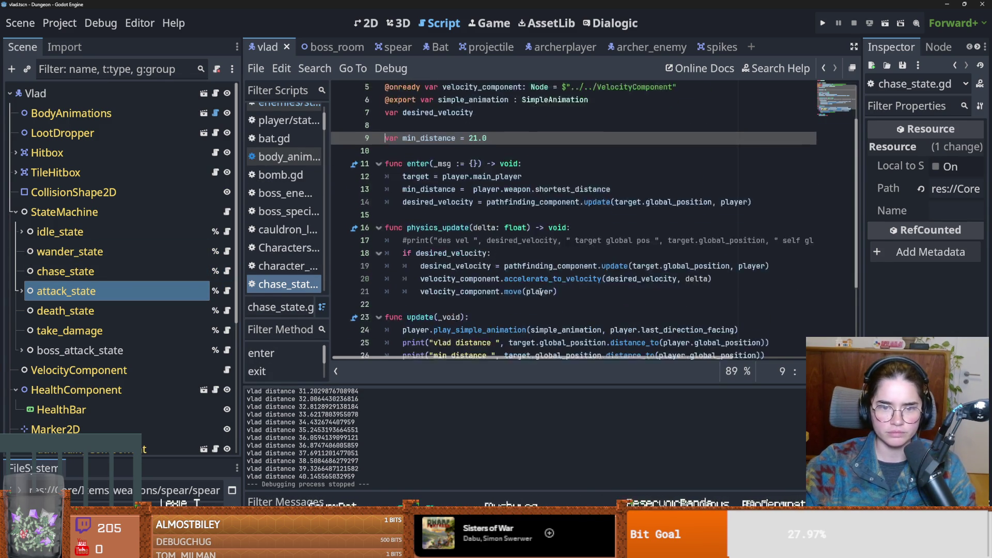
# - Replace the duplicated print's distance expression with min_distance and save
pyautogui.doubleClick(739, 267)
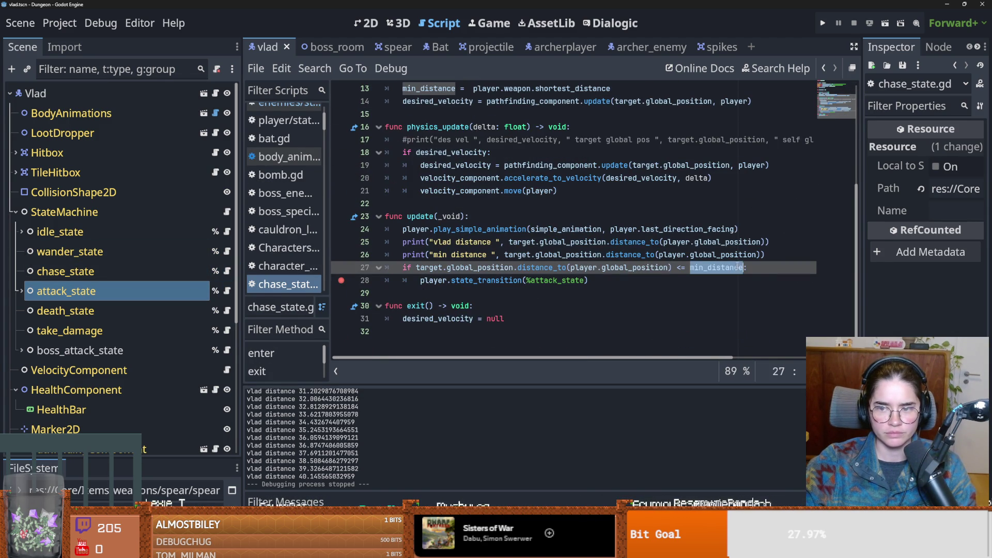
pyautogui.moveTo(763, 254); pyautogui.dragTo(516, 255)
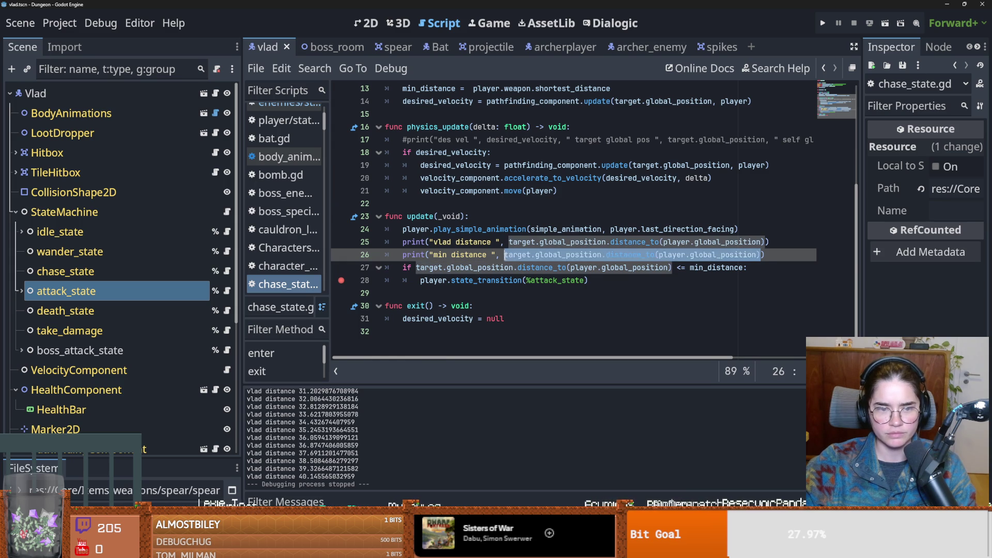
pyautogui.hotkey('ctrl', 'v')
pyautogui.hotkey('ctrl', 's')
pyautogui.press('Up')
pyautogui.press('Up')
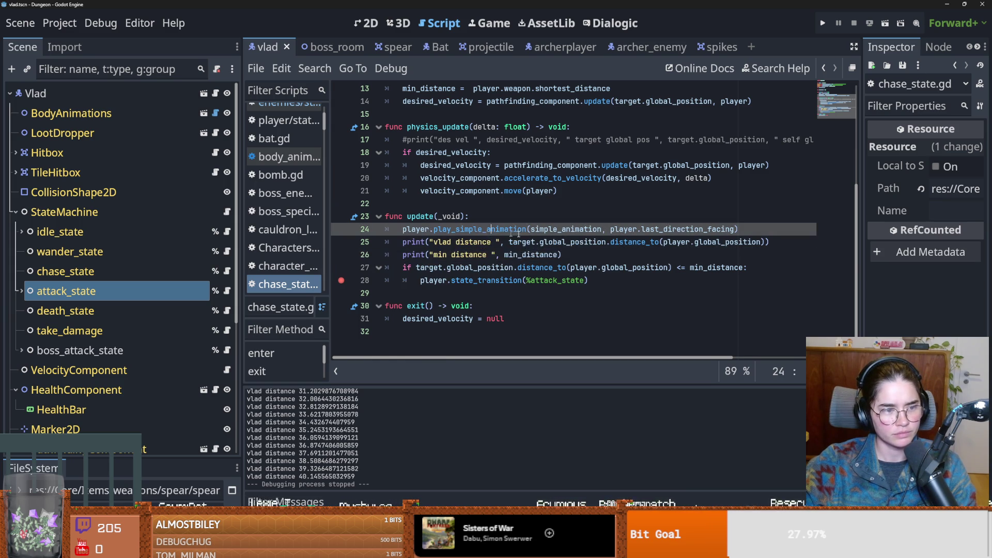
pyautogui.hotkey('ctrl', 's')
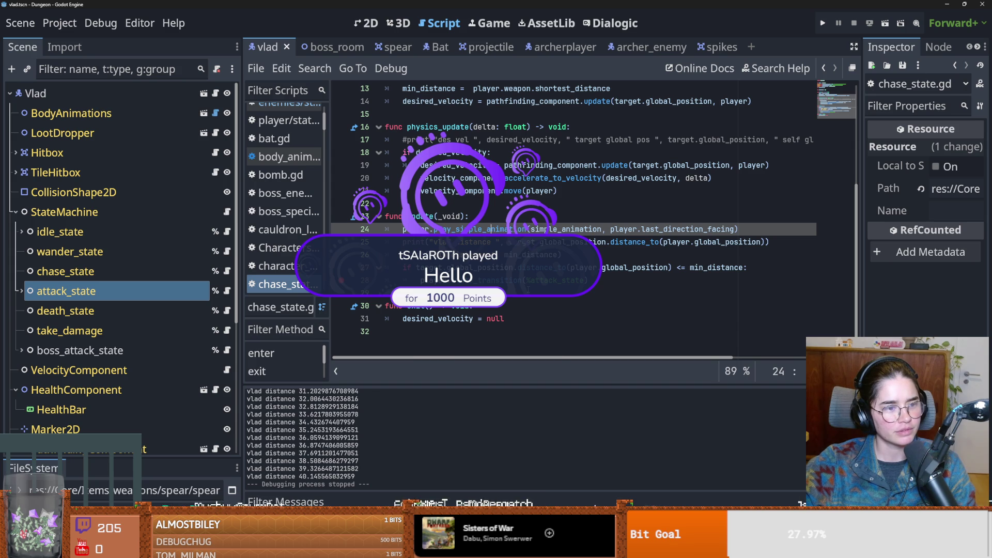
pyautogui.press('Down')
pyautogui.press('Down')
pyautogui.press('Down')
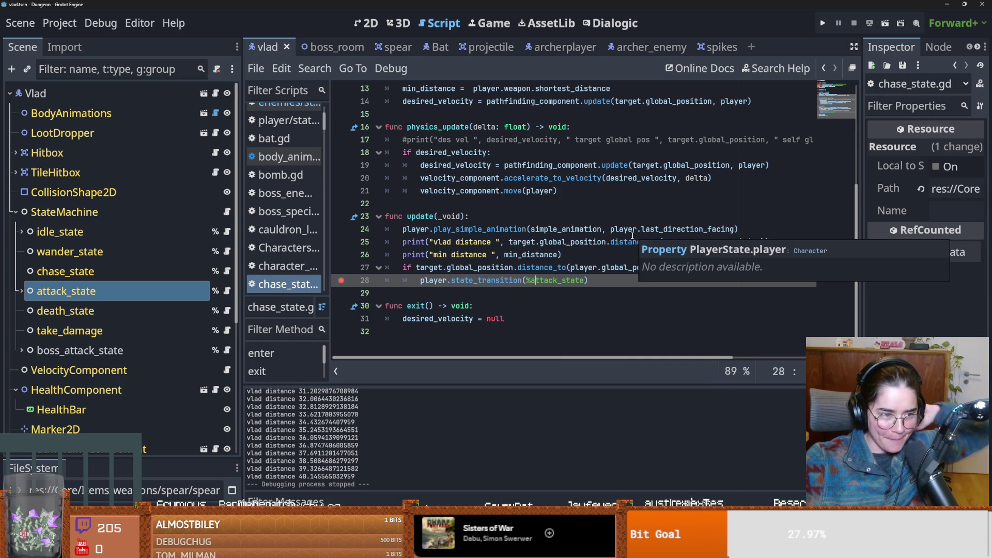
pyautogui.click(636, 203)
pyautogui.hotkey('ctrl', 's')
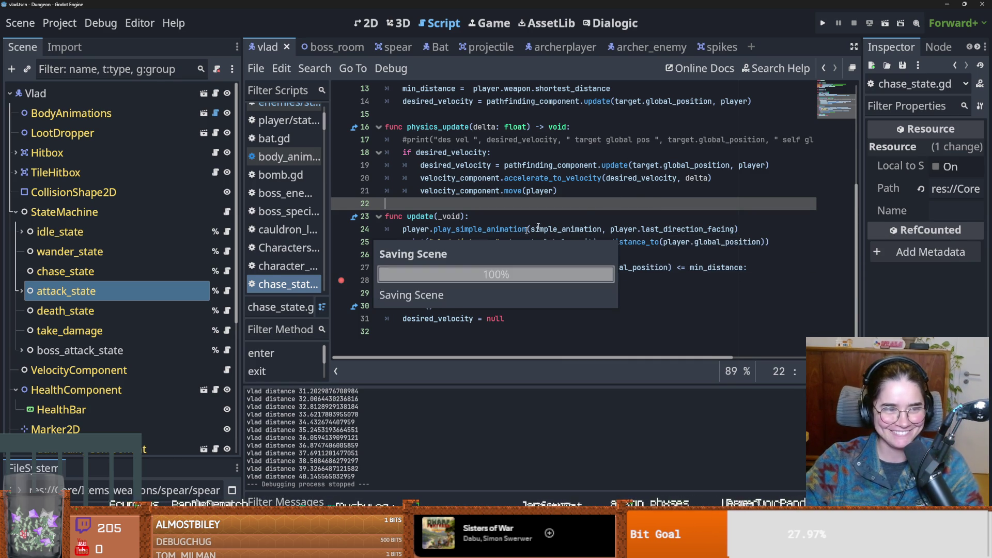
# - Run the project again and start a new game as the Warrior
pyautogui.click(822, 23)
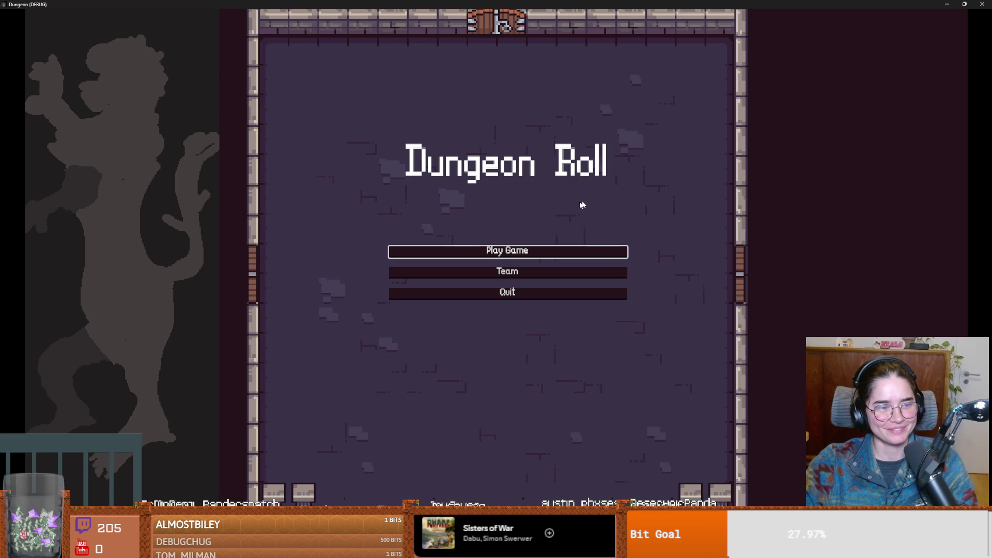
pyautogui.click(492, 251)
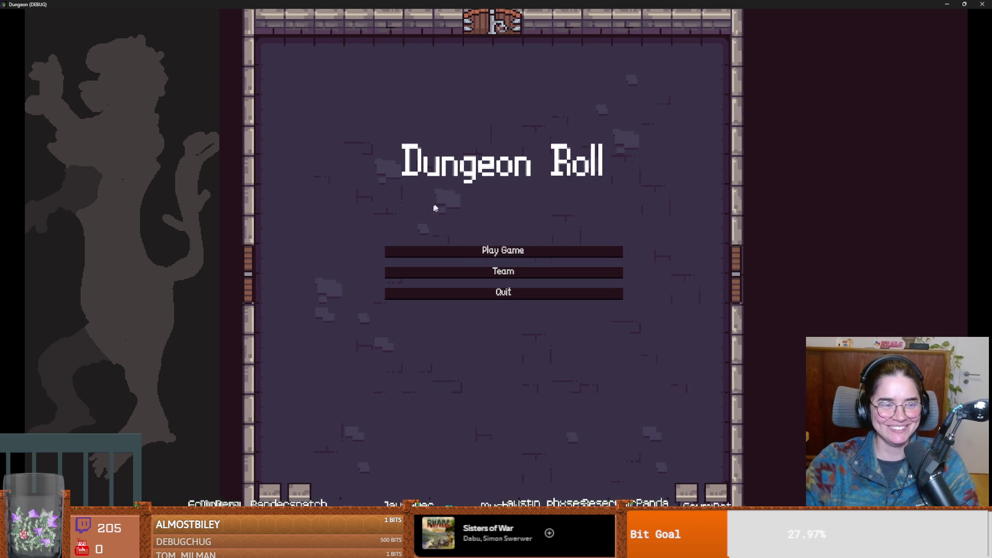
pyautogui.click(429, 162)
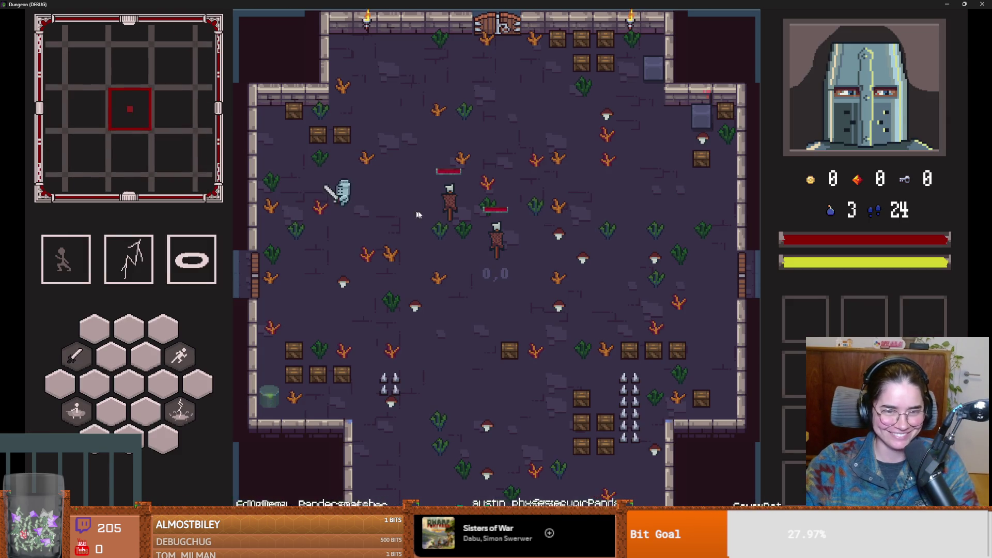
# - Teleport ahead with the tp_to_before_boss debug console command
pyautogui.press('`')
pyautogui.write('tp')
pyautogui.press('Tab')
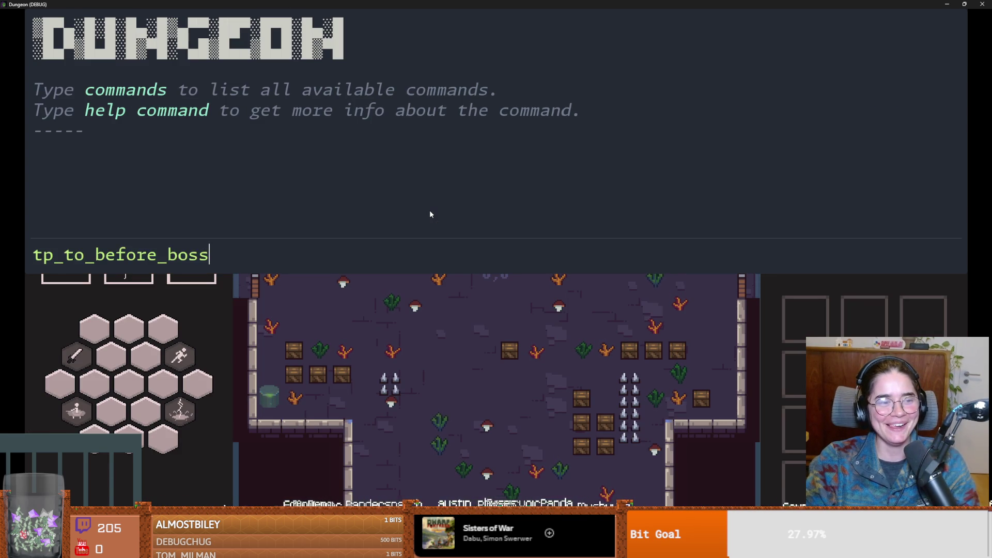
pyautogui.press('Return')
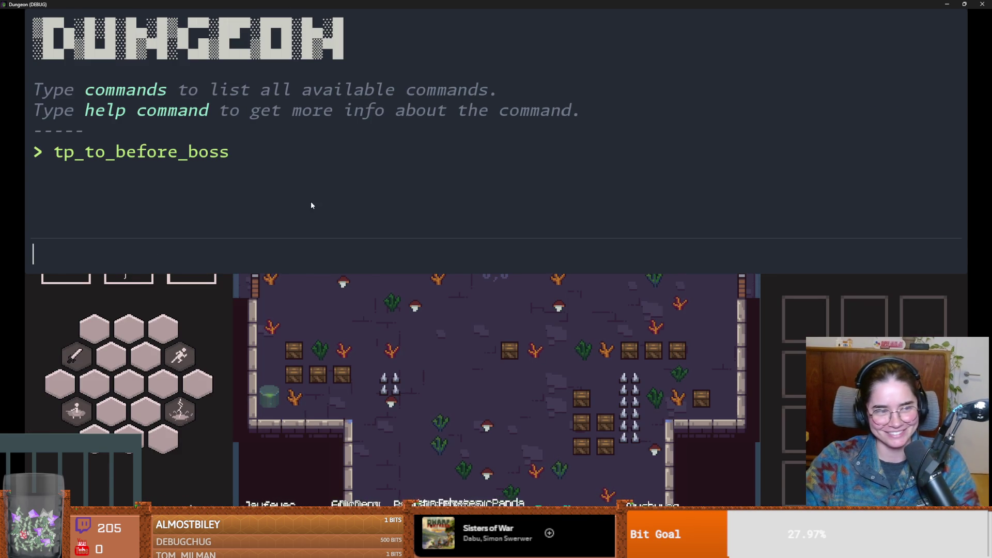
pyautogui.press('`')
# - Dash right into Vlad's room, get past his dialogue, and dodge his attacks
pyautogui.press('d')
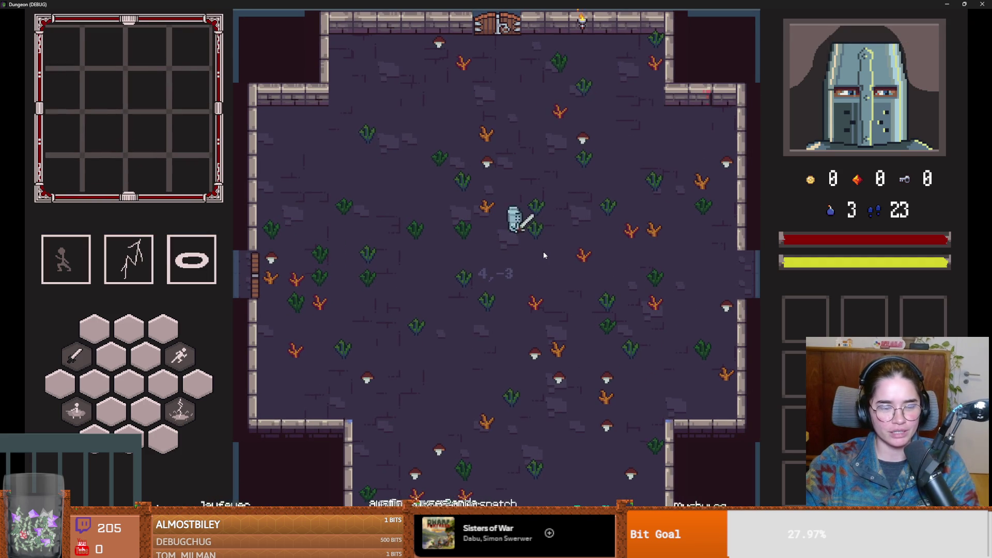
pyautogui.press('space')
pyautogui.press('d')
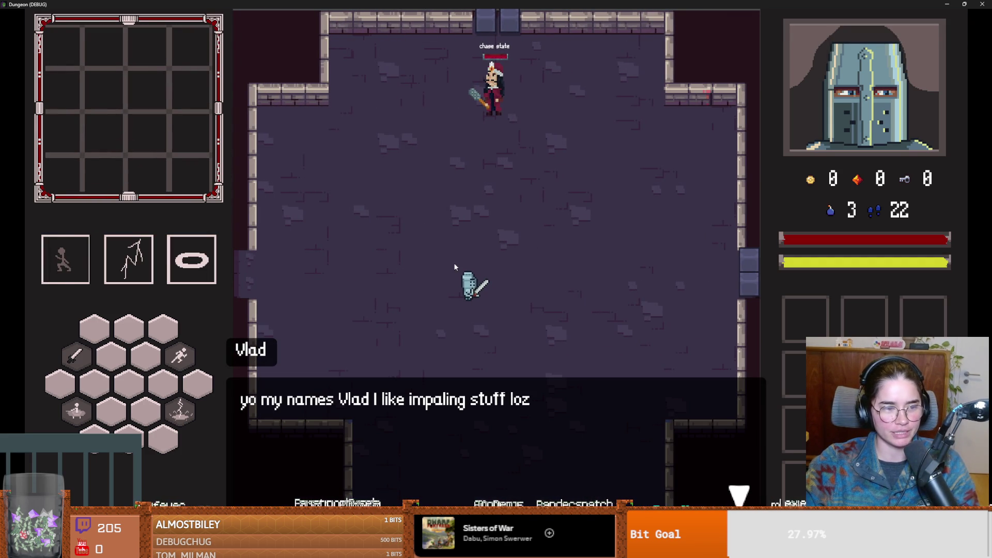
pyautogui.click(465, 281)
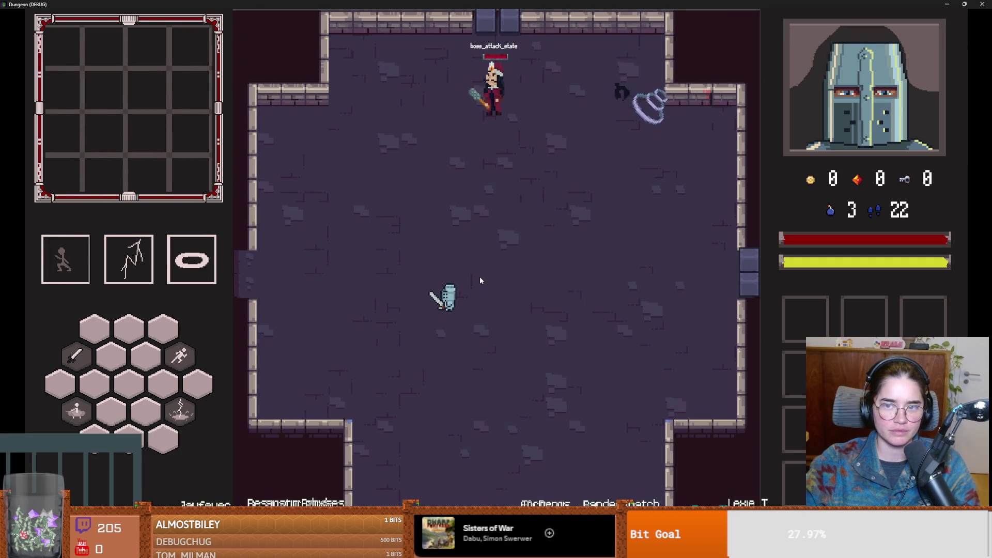
pyautogui.press('s')
pyautogui.press('d')
pyautogui.press('d')
pyautogui.press('w')
pyautogui.press('a')
pyautogui.press('s')
pyautogui.press('d')
pyautogui.press('d')
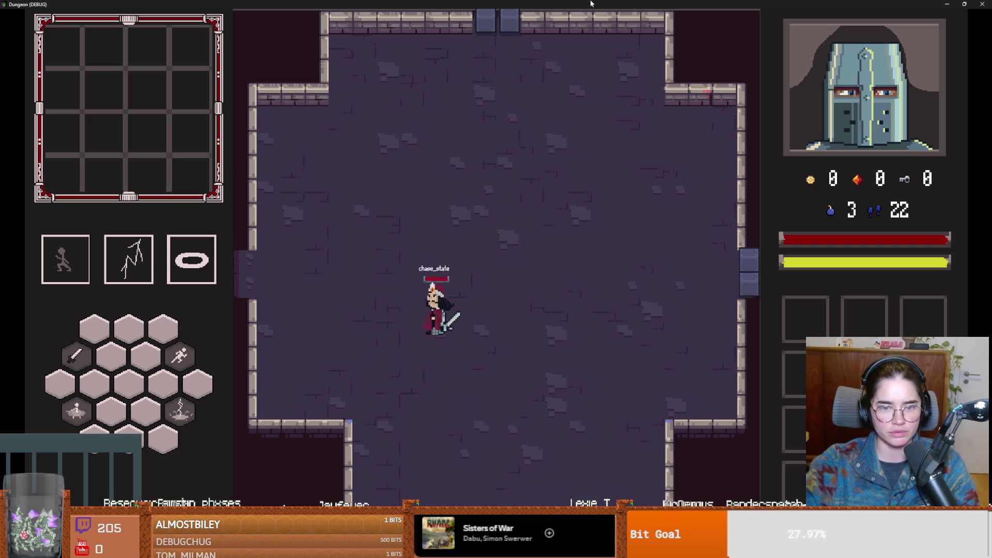
pyautogui.press('super+Down')
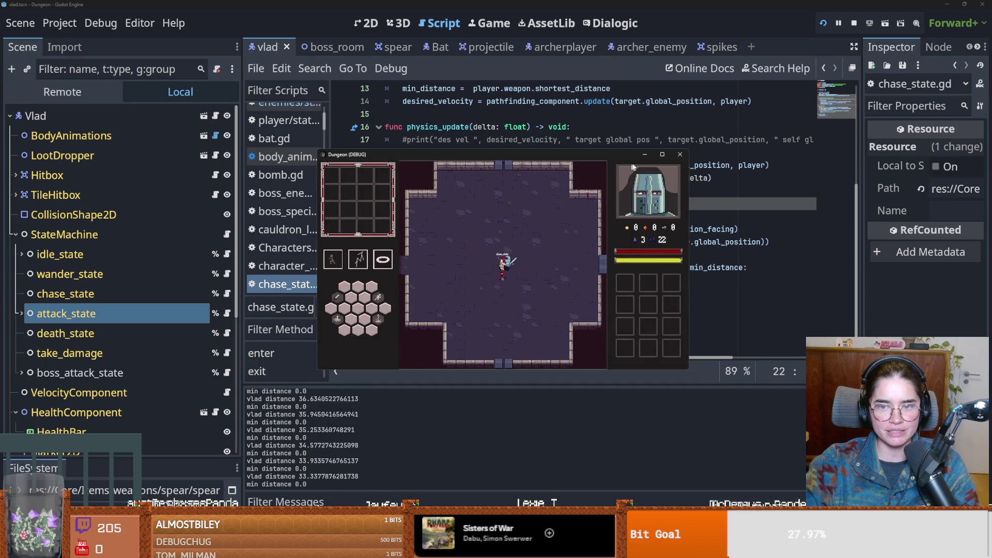
# - Stop the playtest, save the Vlad scene, and focus the 2D view on Vlad
pyautogui.click(680, 154)
pyautogui.hotkey('ctrl', 's')
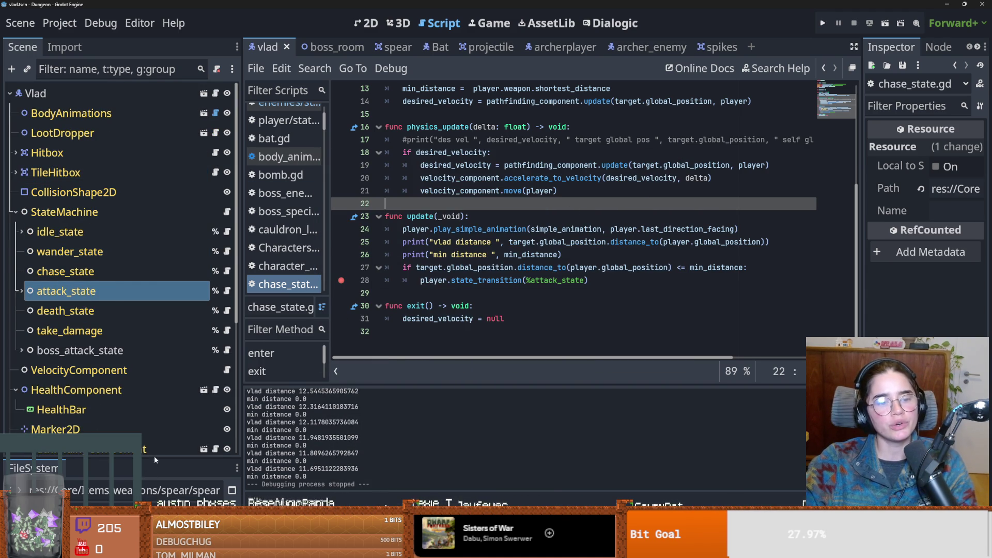
pyautogui.moveTo(154, 457); pyautogui.dragTo(155, 274)
pyautogui.doubleClick(62, 93)
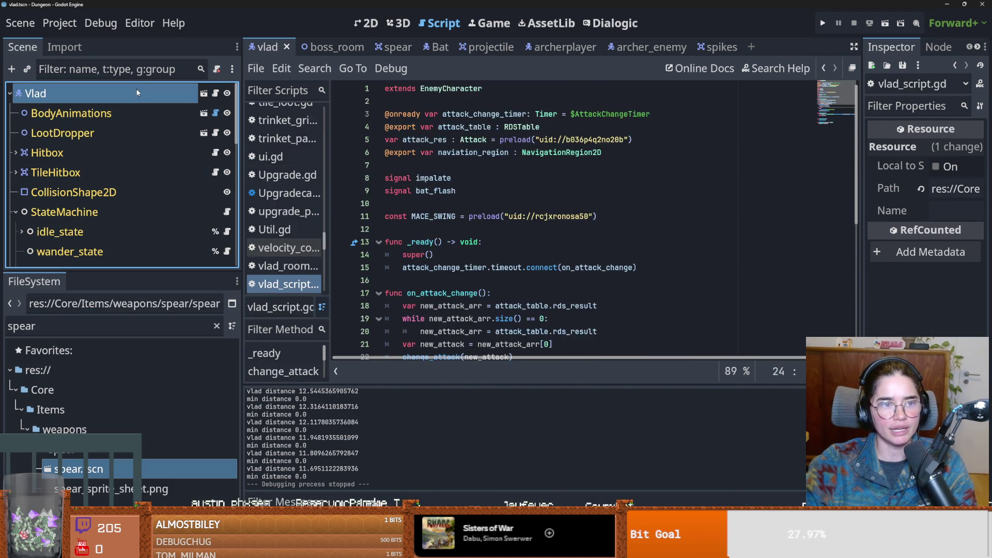
pyautogui.scroll(-3, 113, 214)
# - Inspect the take_damage and boss_attack_state nodes, including the boss attack's Markers list
pyautogui.click(75, 224)
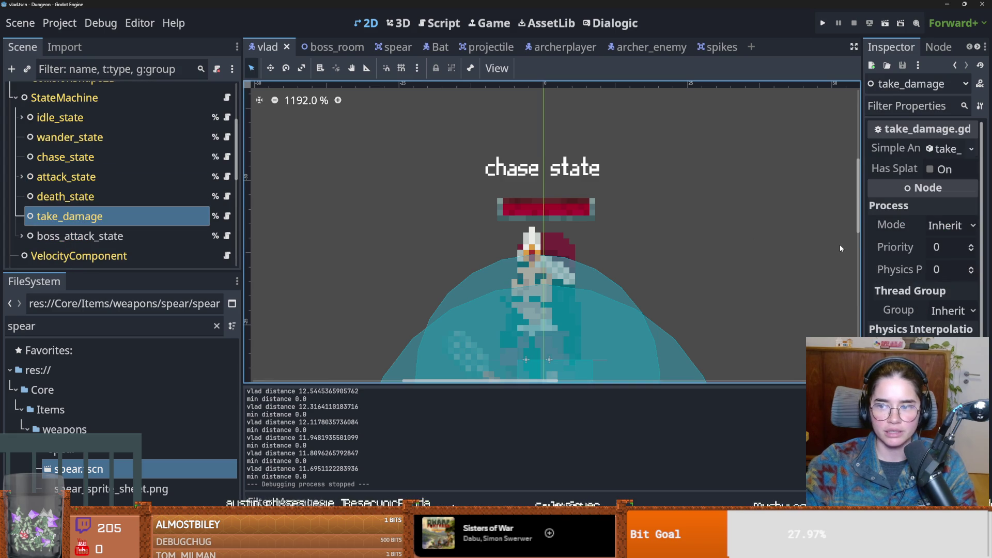
pyautogui.moveTo(862, 244); pyautogui.dragTo(671, 245)
pyautogui.click(101, 236)
pyautogui.click(902, 149)
pyautogui.click(902, 149)
pyautogui.scroll(-1, 119, 252)
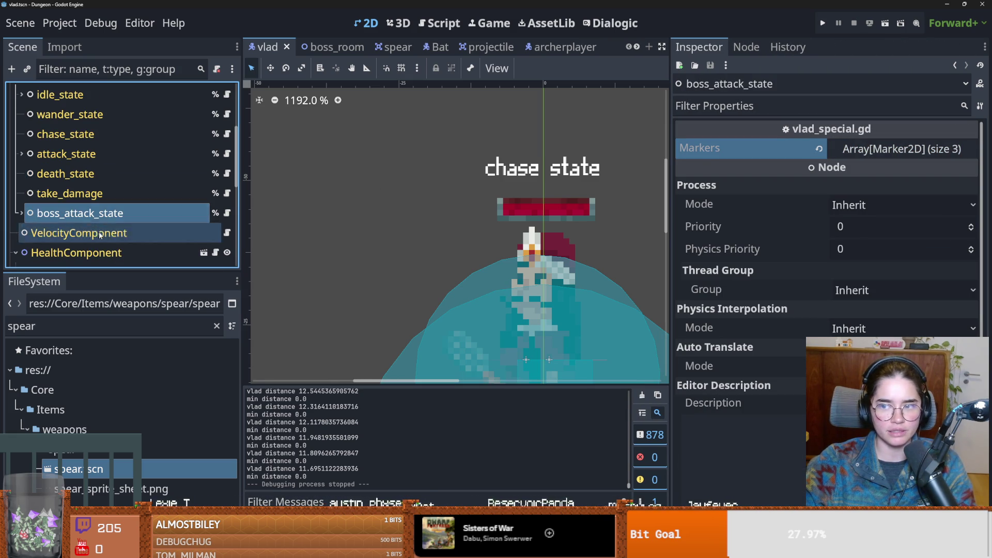
pyautogui.scroll(5, 93, 180)
# - Review Vlad's Attack Table, expanding Rds Contents and the first attack entry's settings
pyautogui.click(56, 94)
pyautogui.click(884, 233)
pyautogui.click(885, 231)
pyautogui.click(875, 271)
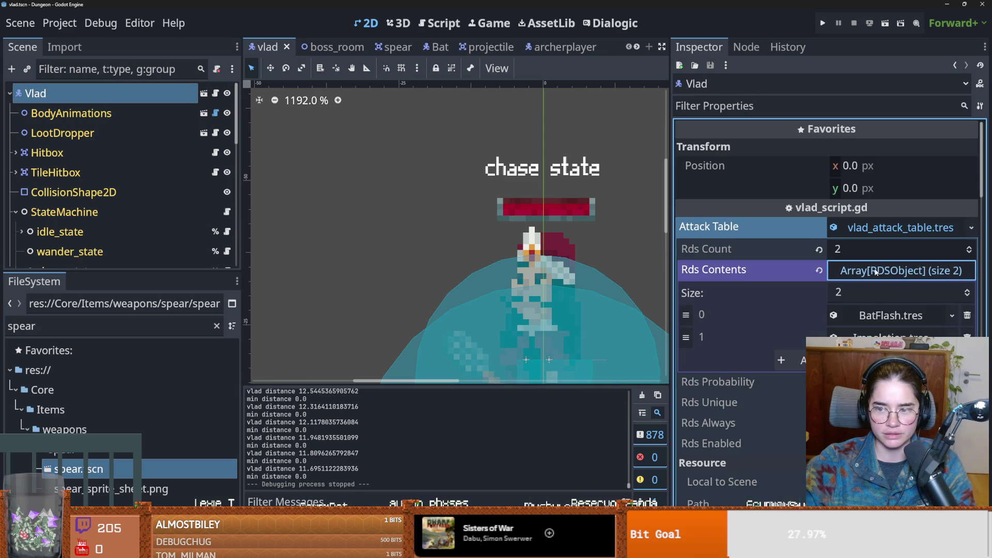
pyautogui.click(873, 313)
pyautogui.scroll(-3, 826, 270)
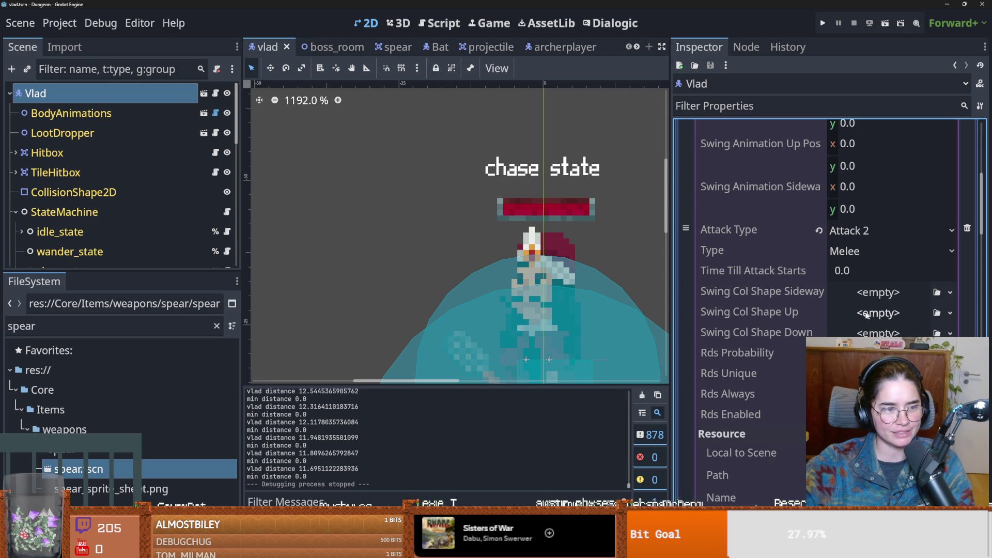
pyautogui.scroll(2, 869, 313)
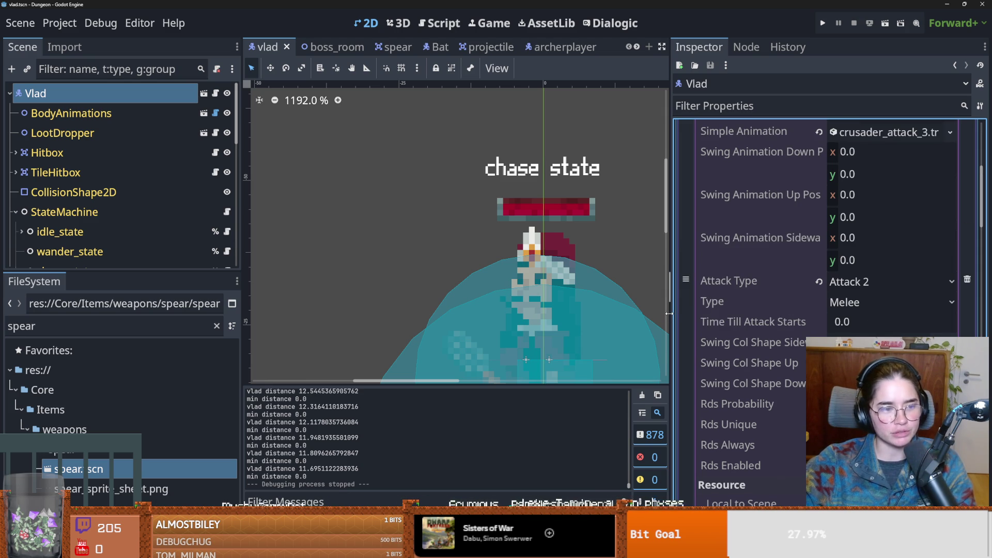
pyautogui.moveTo(668, 317); pyautogui.dragTo(632, 317)
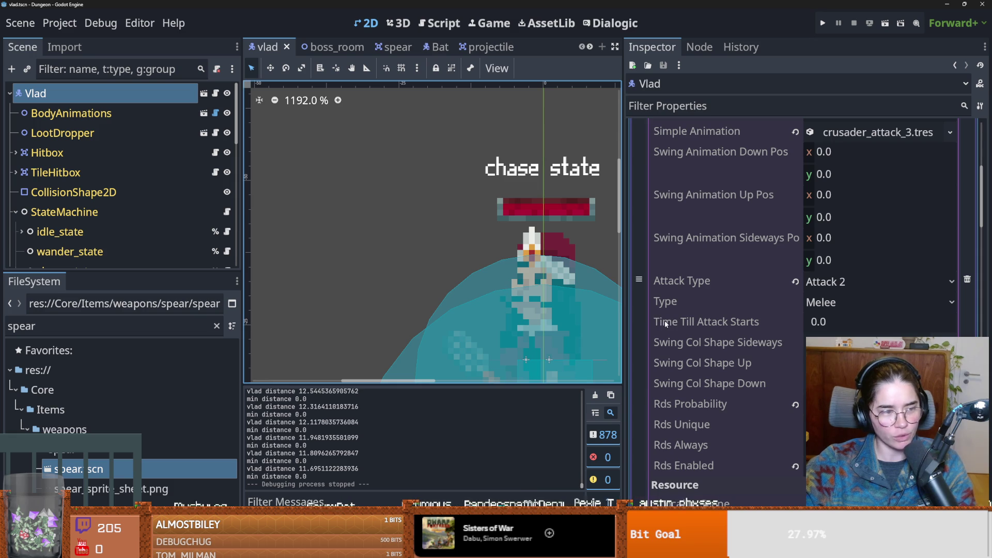
pyautogui.scroll(4, 798, 356)
pyautogui.scroll(-4, 783, 357)
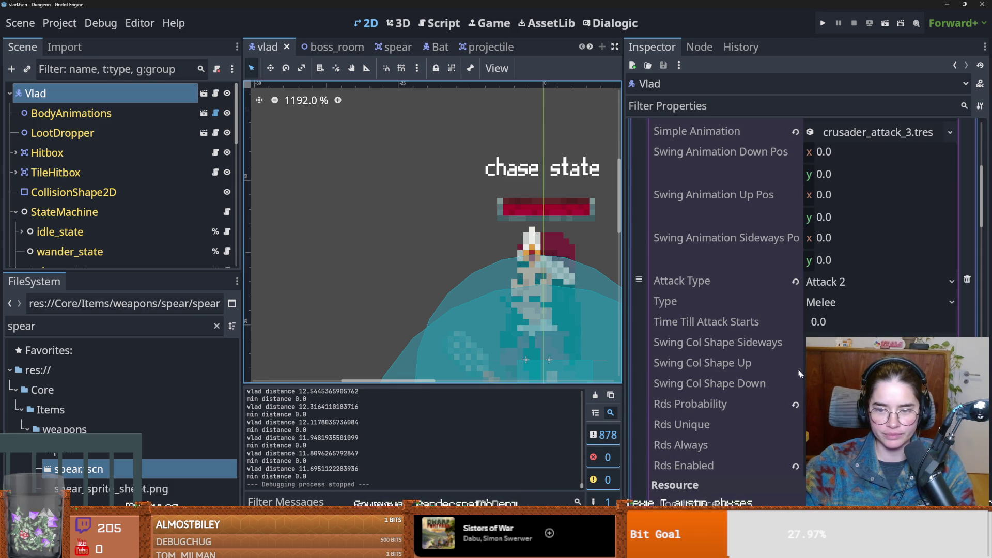
pyautogui.scroll(3, 801, 381)
pyautogui.scroll(2, 801, 336)
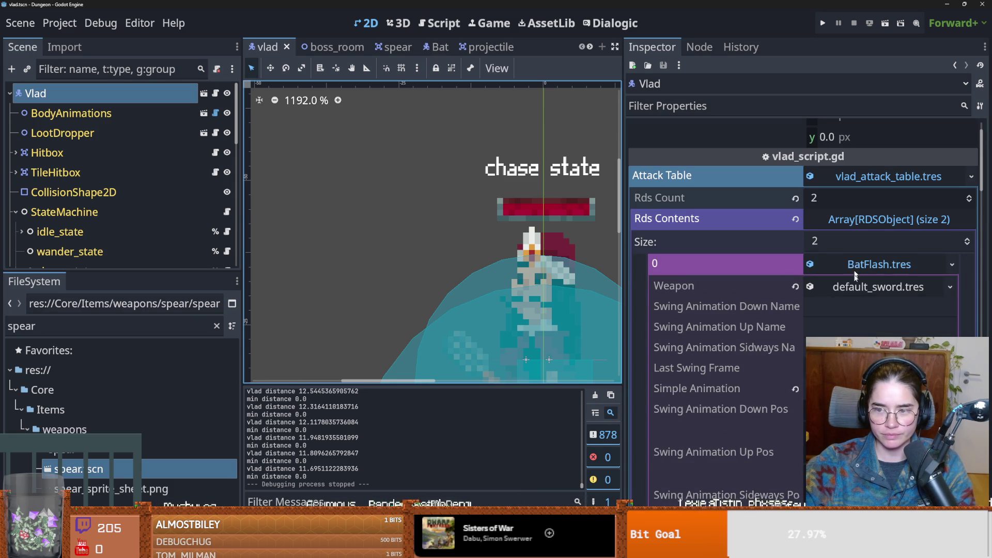
pyautogui.scroll(-5, 728, 348)
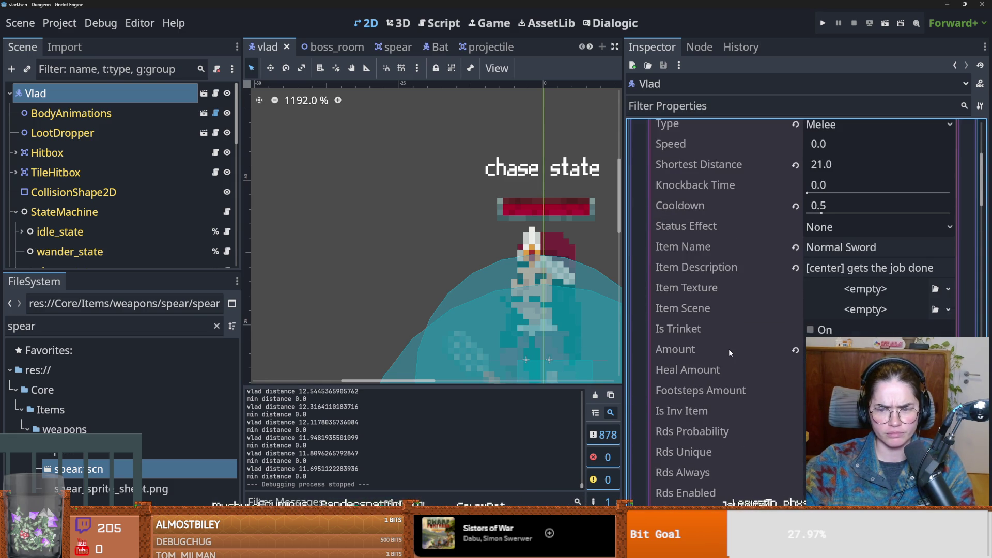
pyautogui.scroll(-1, 728, 348)
pyautogui.scroll(3, 729, 349)
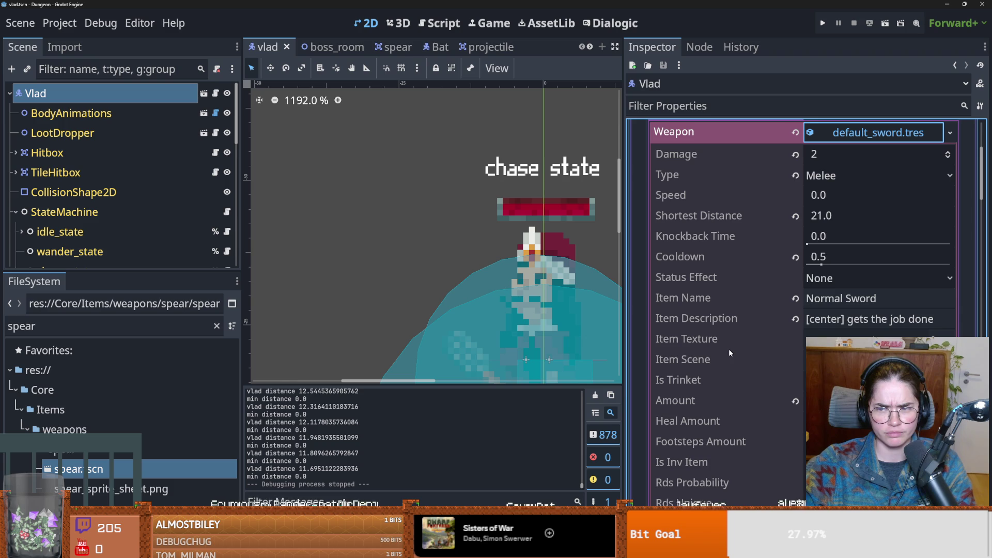
pyautogui.scroll(-3, 789, 274)
pyautogui.scroll(5, 865, 190)
# - Check the BatFlash and Impalation entries, impalation_anim.tres, and the default_sword weapon settings
pyautogui.click(863, 218)
pyautogui.click(863, 218)
pyautogui.click(866, 284)
pyautogui.click(879, 264)
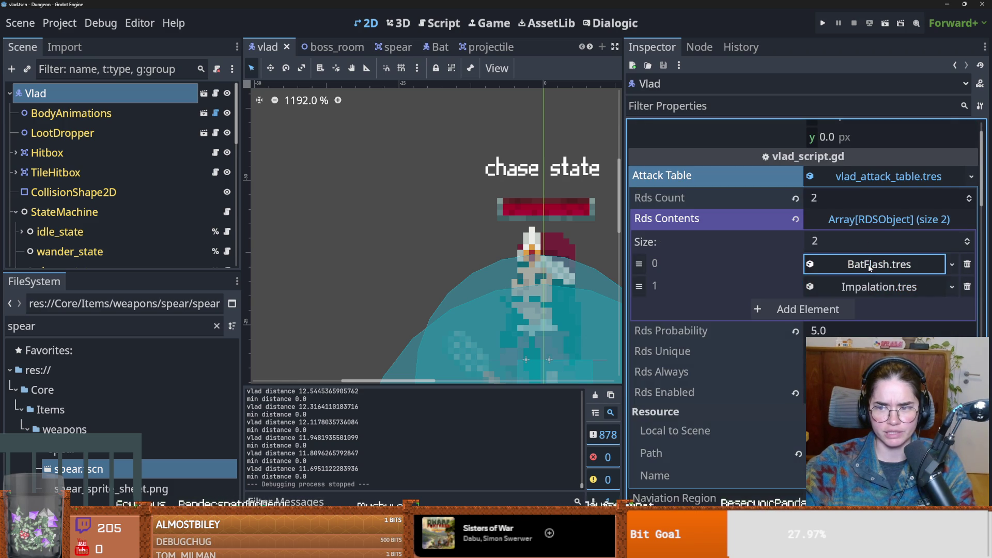
pyautogui.click(879, 287)
pyautogui.scroll(-2, 859, 310)
pyautogui.click(873, 356)
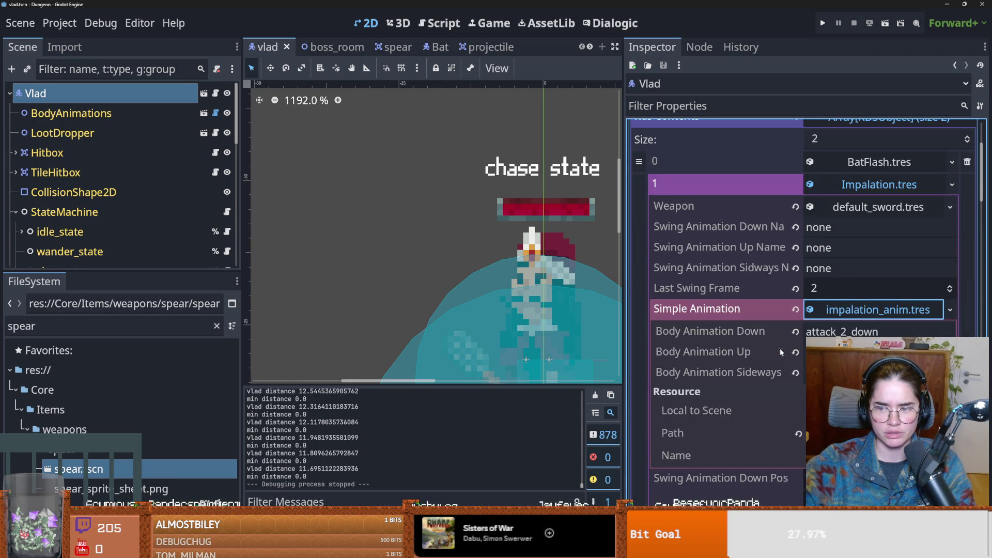
pyautogui.click(869, 313)
pyautogui.click(878, 207)
pyautogui.scroll(-2, 759, 320)
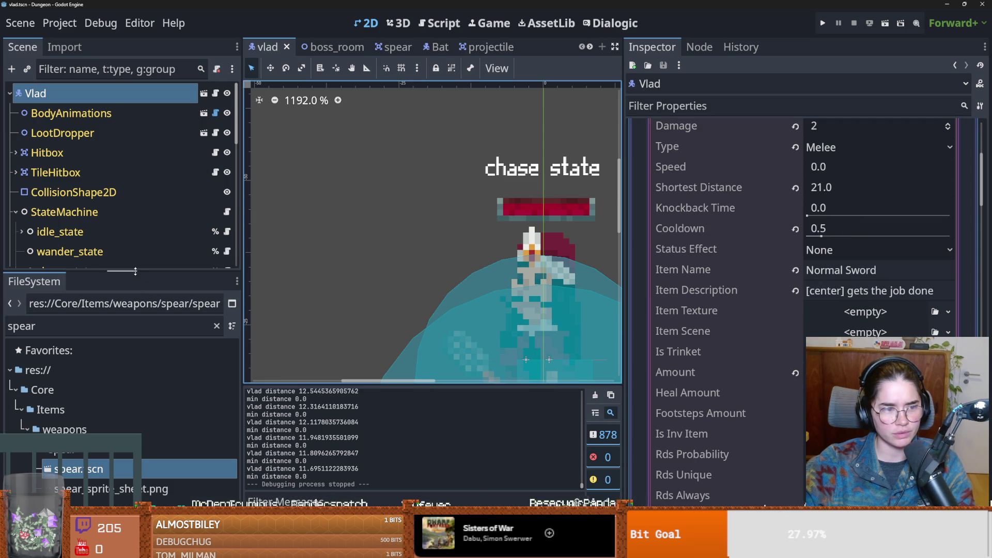
pyautogui.moveTo(136, 271); pyautogui.dragTo(135, 336)
pyautogui.scroll(-5, 117, 306)
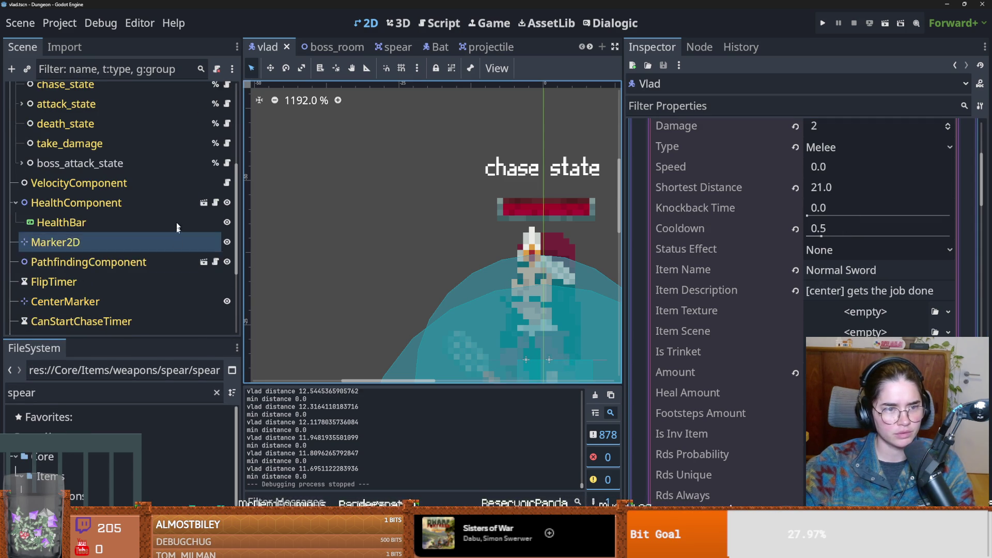
pyautogui.scroll(3, 177, 227)
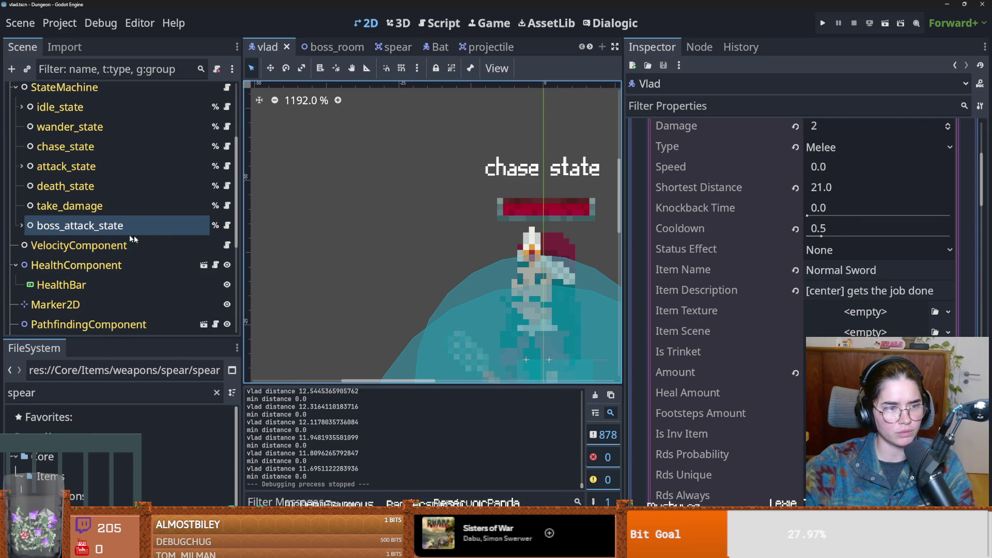
pyautogui.scroll(2, 155, 238)
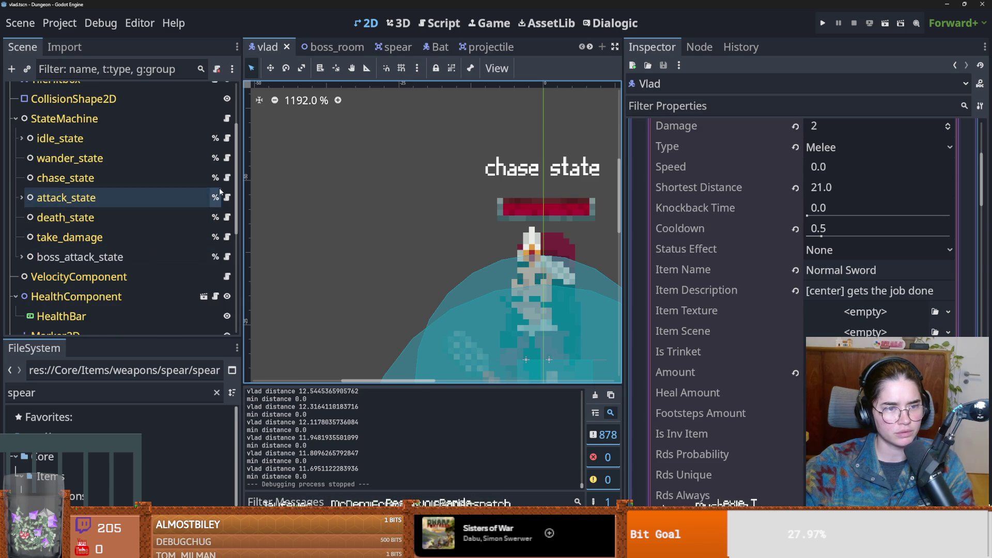
# - Open the chase_state script and select the min_distance variable
pyautogui.click(228, 177)
pyautogui.moveTo(624, 270); pyautogui.dragTo(860, 270)
pyautogui.doubleClick(537, 254)
pyautogui.scroll(3, 538, 236)
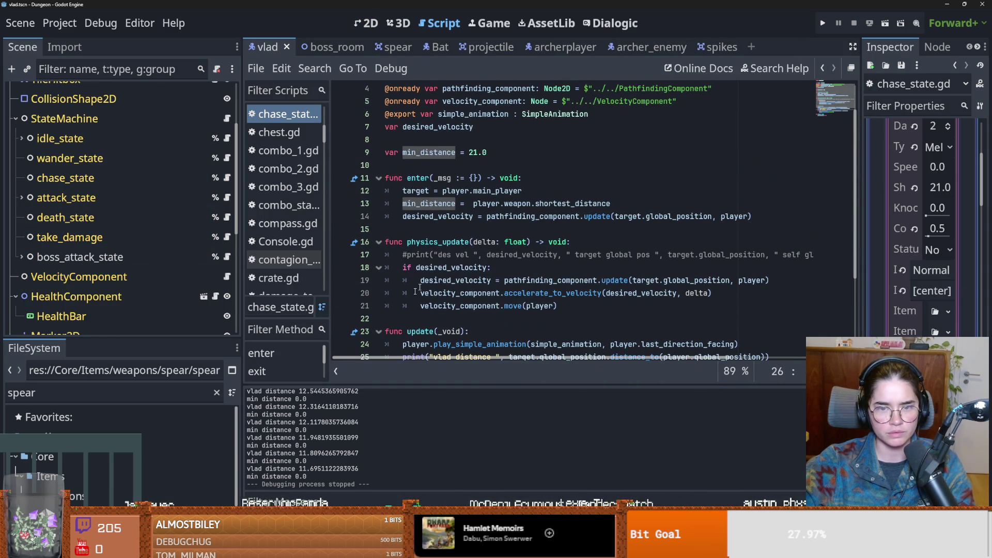
# - Expand Vlad's spike.tres weapon settings, then open and cancel the weapon Load dialog
pyautogui.scroll(2, 415, 290)
pyautogui.scroll(5, 111, 168)
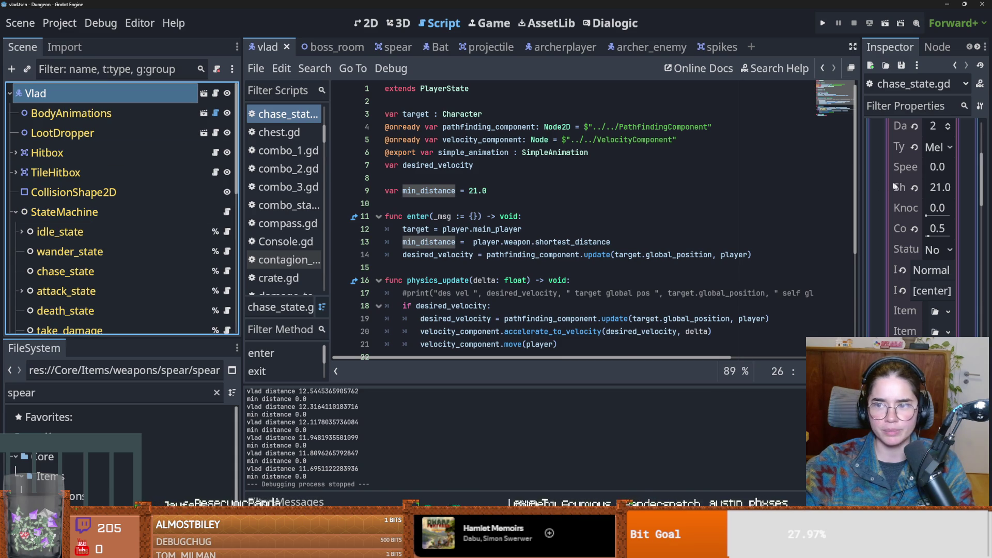
pyautogui.moveTo(857, 188); pyautogui.dragTo(618, 233)
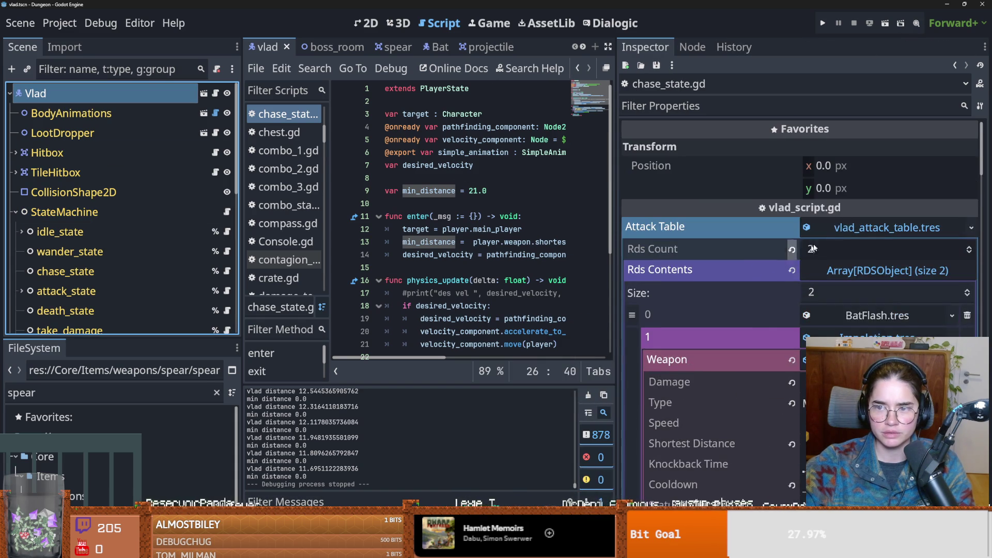
pyautogui.click(860, 225)
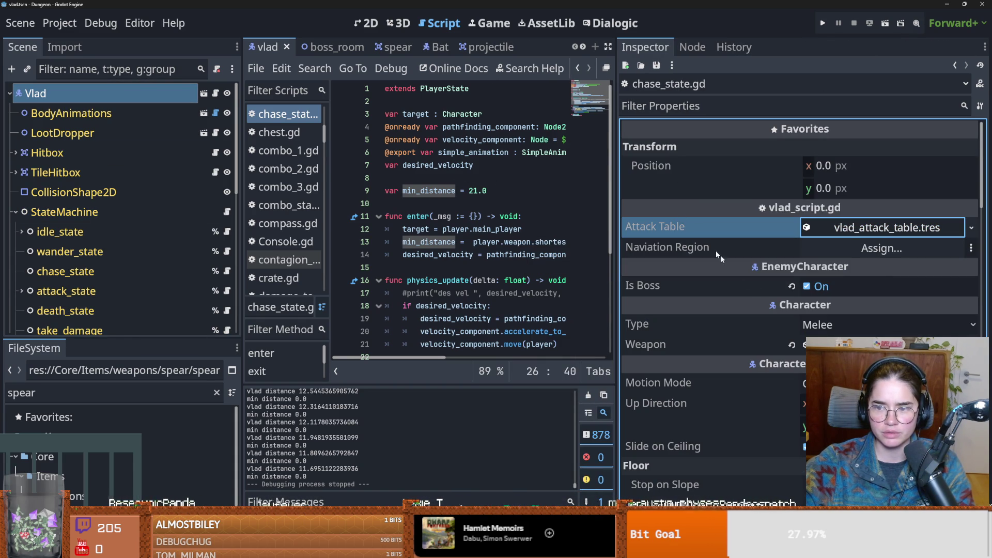
pyautogui.click(804, 345)
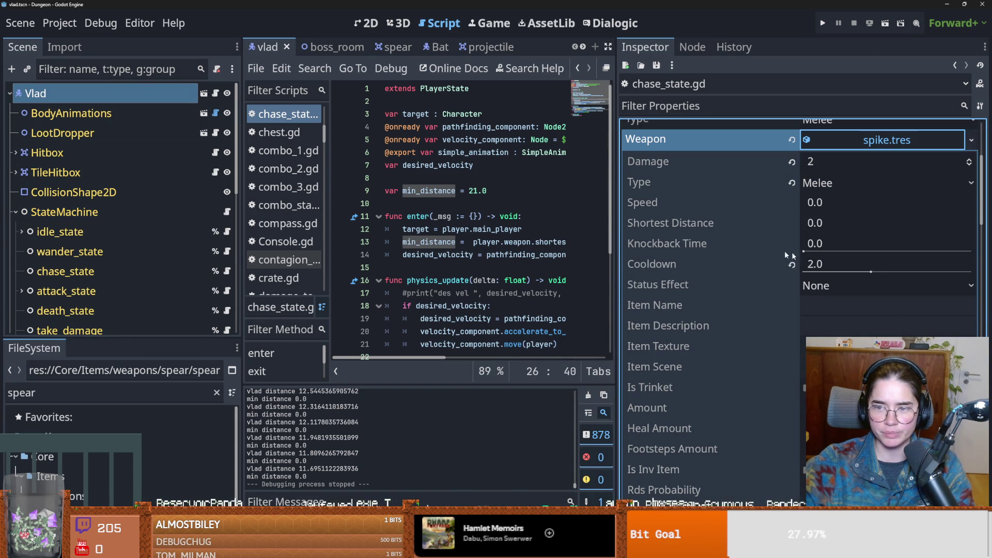
pyautogui.scroll(2, 965, 196)
pyautogui.click(971, 191)
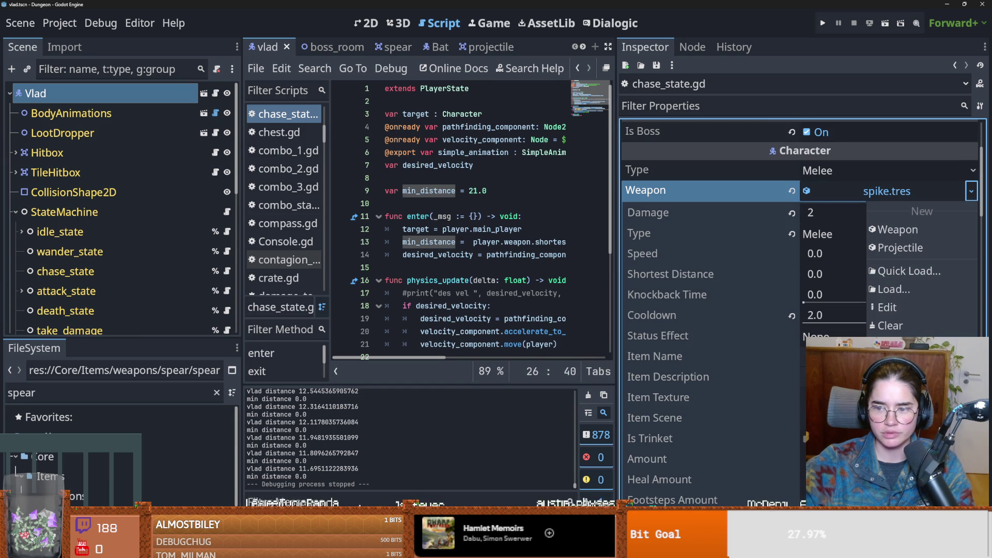
pyautogui.click(903, 286)
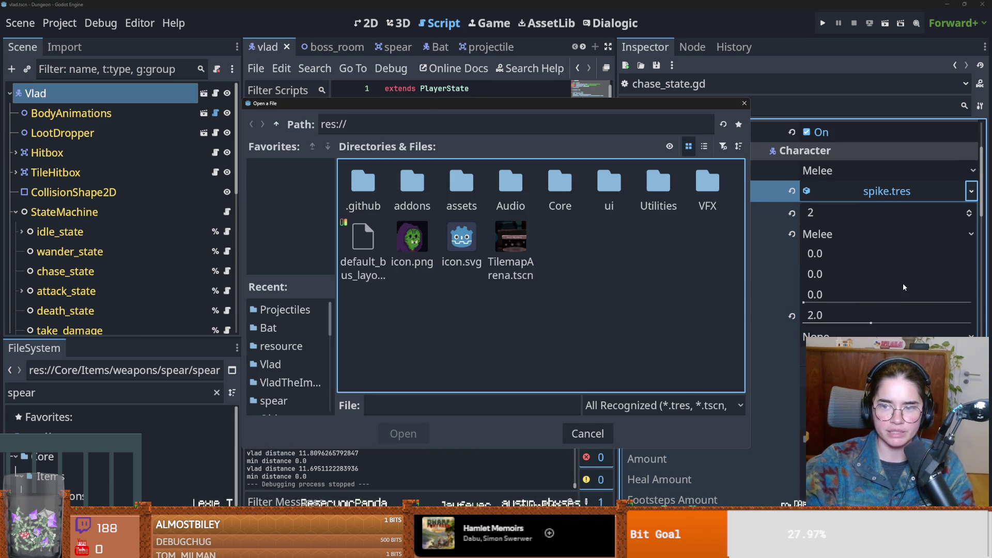
pyautogui.click(744, 103)
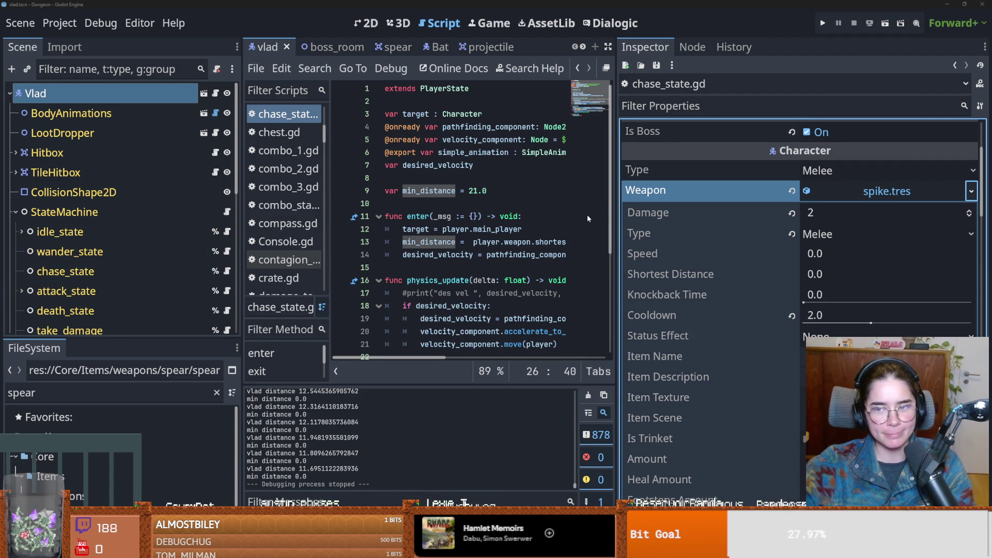
# - Quick Load default_sword.tres by searching 'def' as Vlad's weapon, and save the scene
pyautogui.click(971, 191)
pyautogui.click(911, 270)
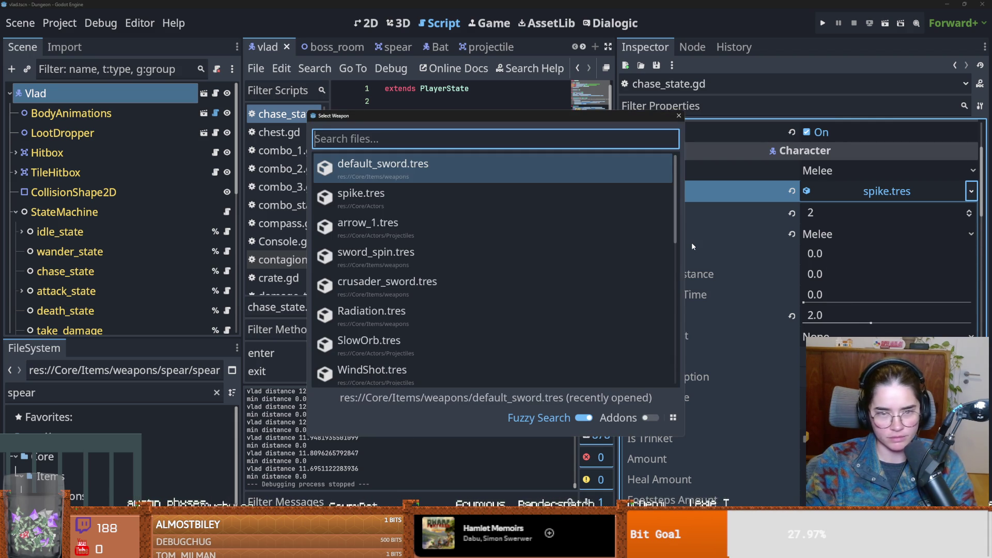
pyautogui.write('mace')
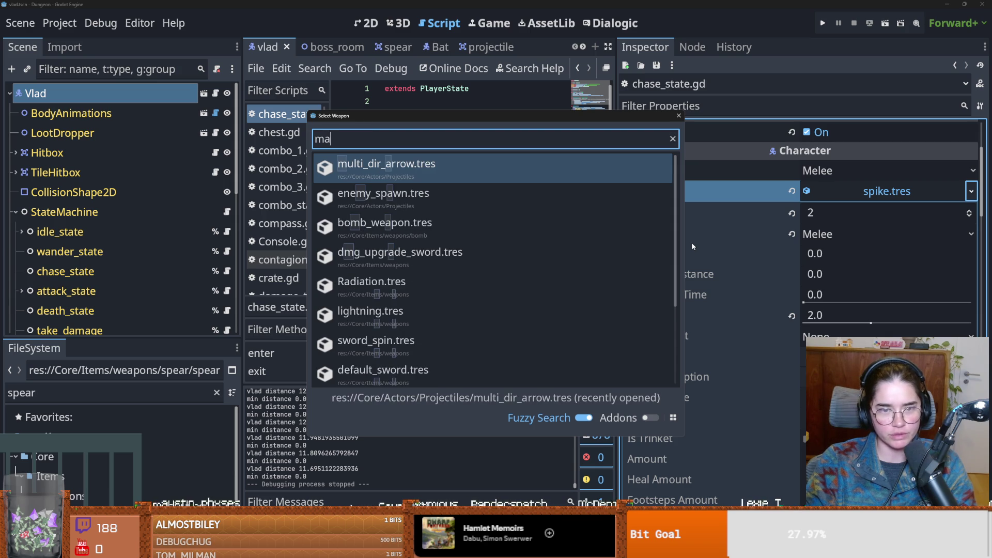
pyautogui.press('BackSpace')
pyautogui.press('BackSpace')
pyautogui.press('BackSpace')
pyautogui.write('def')
pyautogui.press('Return')
pyautogui.hotkey('ctrl', 's')
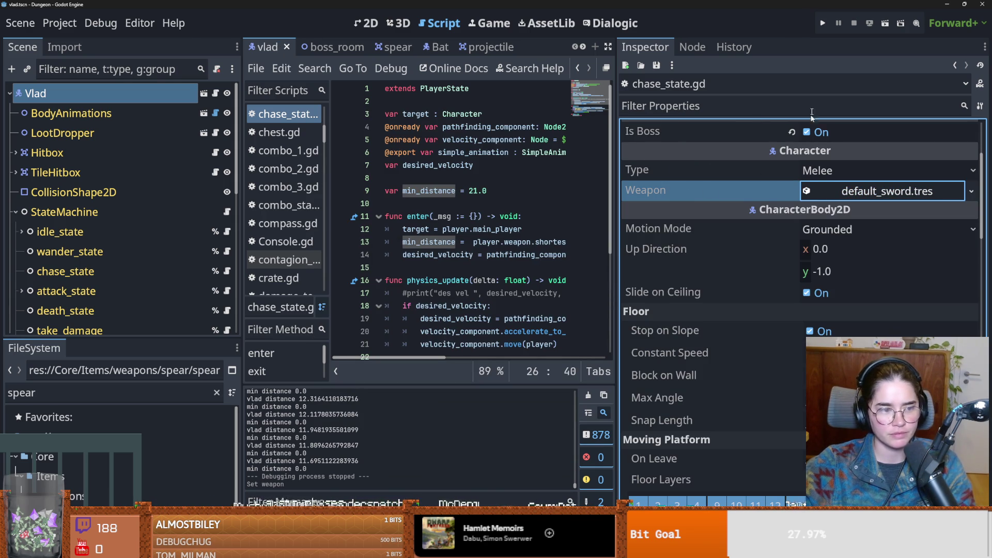
# - Run the game and start a new game as the Warrior
pyautogui.click(822, 23)
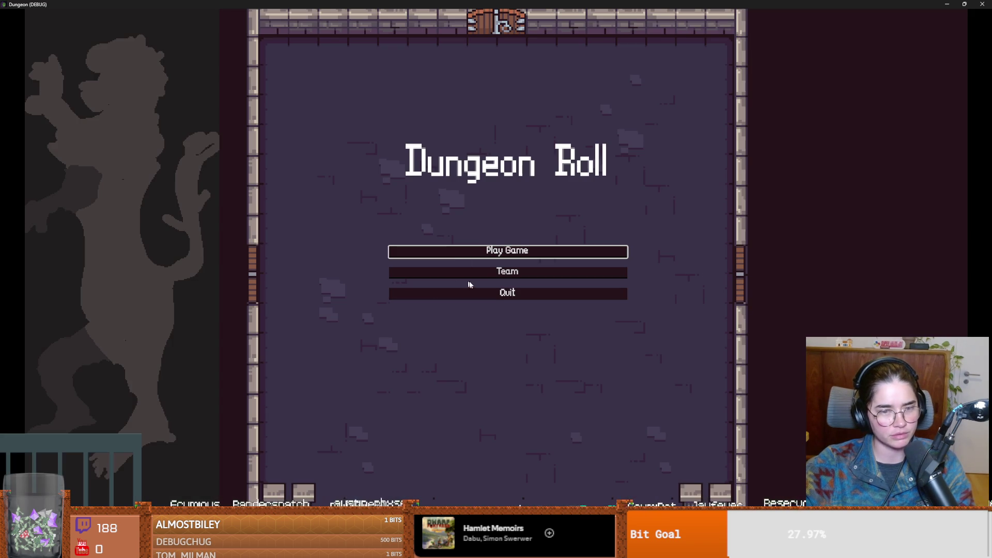
pyautogui.click(454, 253)
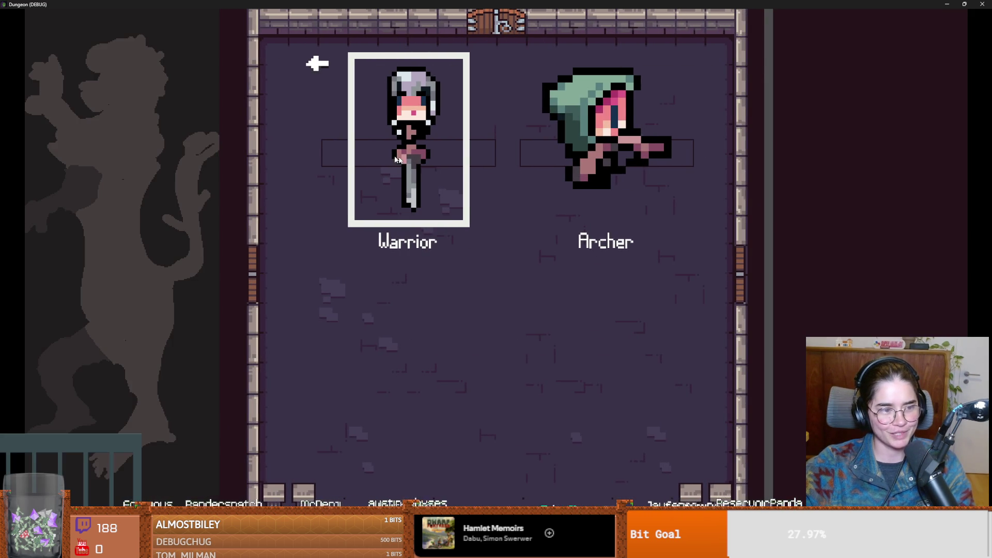
pyautogui.click(453, 178)
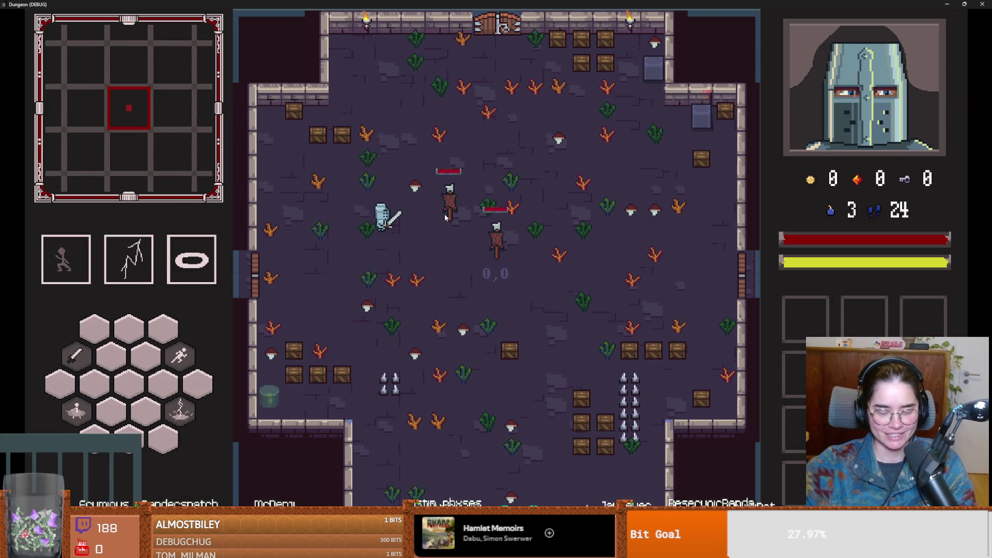
# - Teleport to just before the boss with the tp_to_before_boss console command
pyautogui.press('quoteleft')
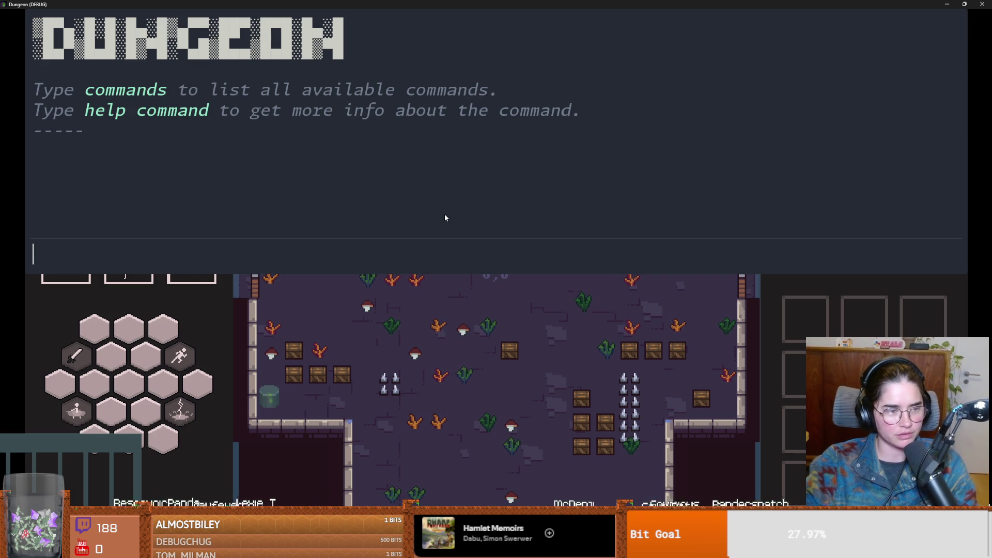
pyautogui.write('tp')
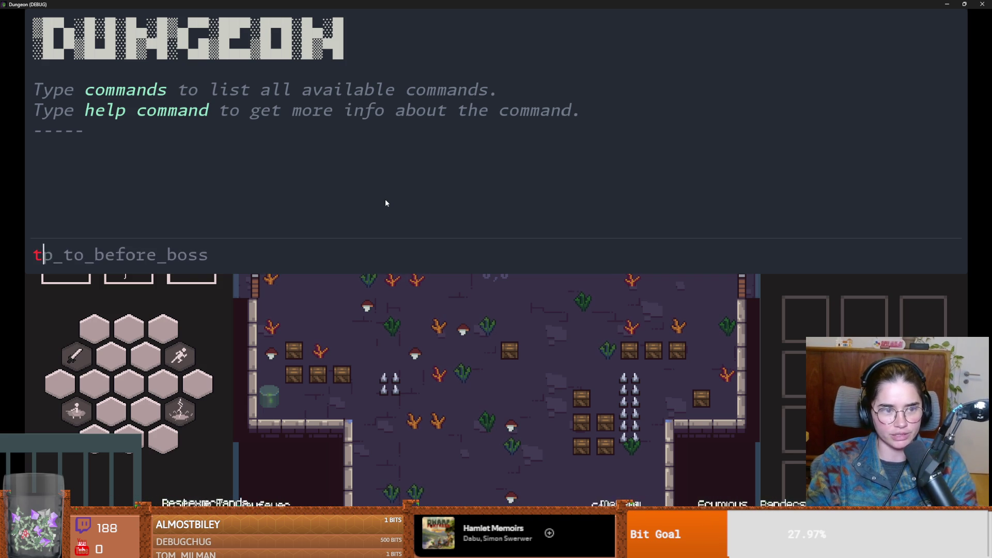
pyautogui.press('Tab')
pyautogui.press('Return')
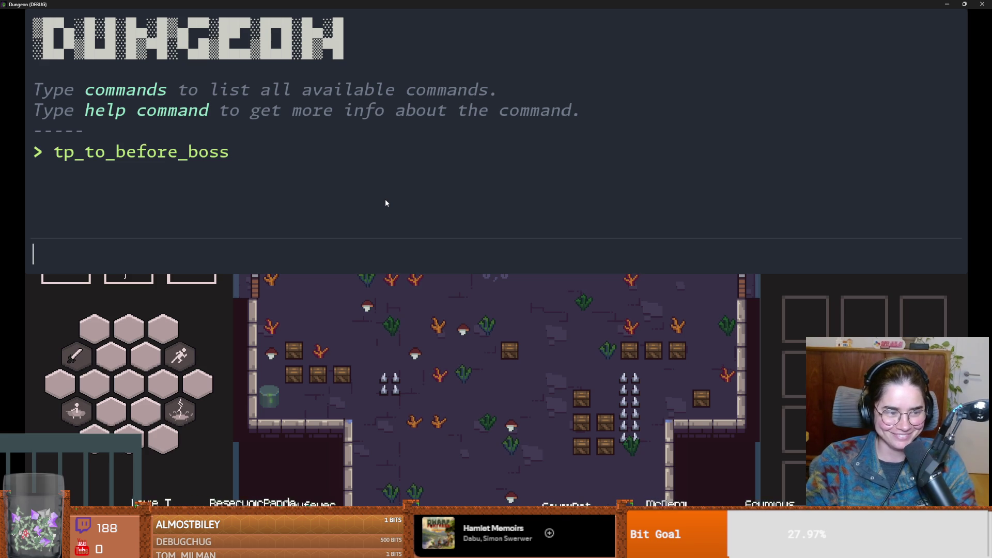
pyautogui.press('`')
# - Enter Vlad's room, dismiss his greeting, and dodge and dash around him
pyautogui.press('a')
pyautogui.press('space')
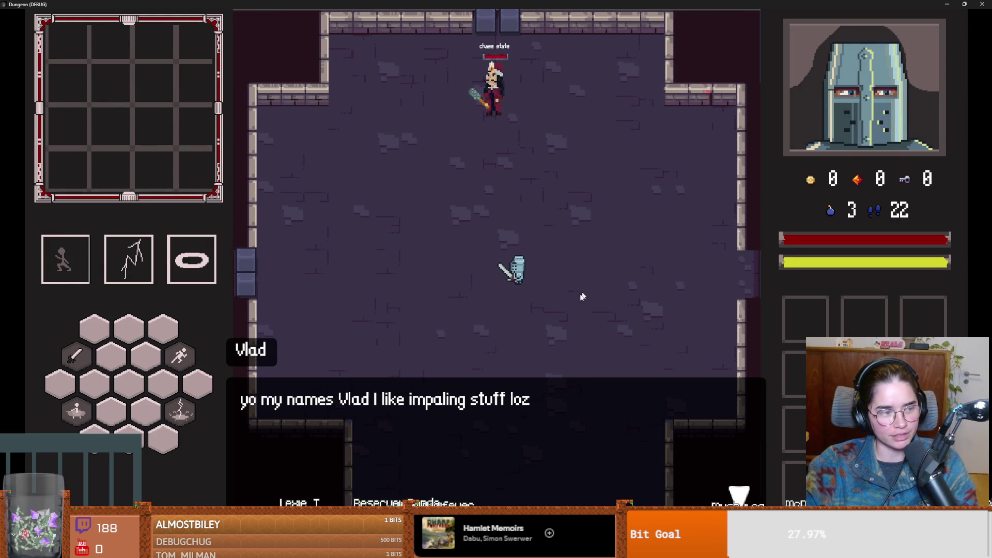
pyautogui.click(524, 313)
pyautogui.press('s')
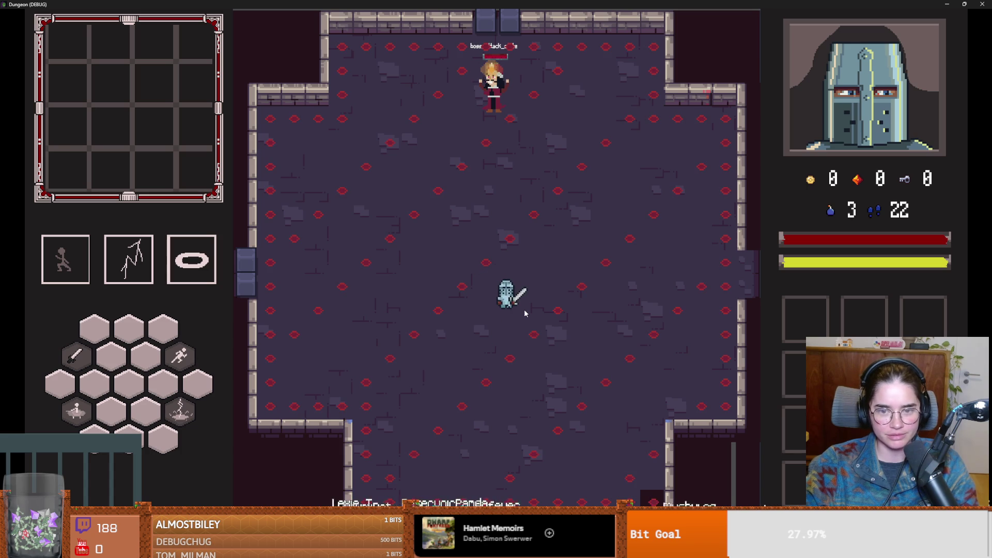
pyautogui.press('a')
pyautogui.press('w')
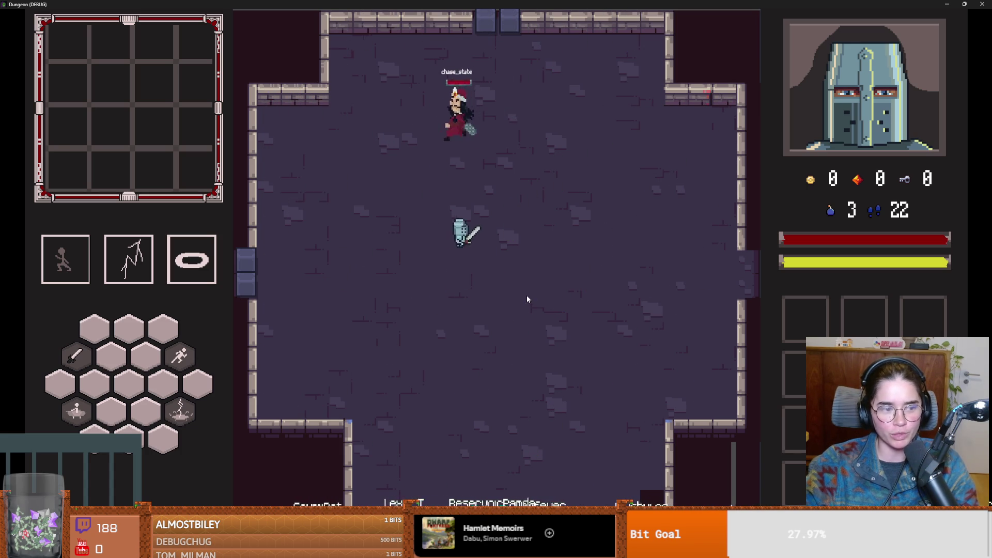
pyautogui.press('s')
pyautogui.press('space')
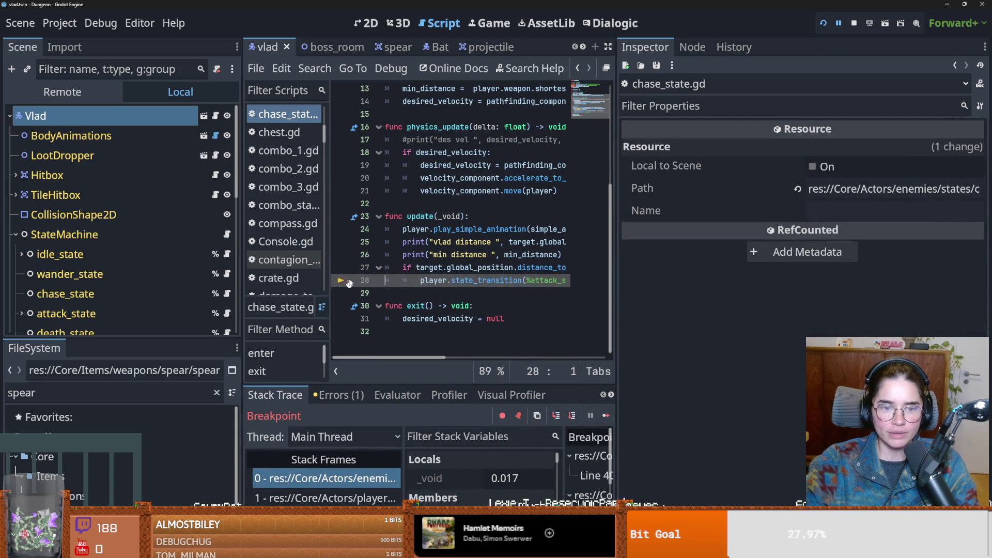
# - Resume past the breakpoint, widen the code editor, and inspect is_boss and transition_to on lines 77–78
pyautogui.click(605, 416)
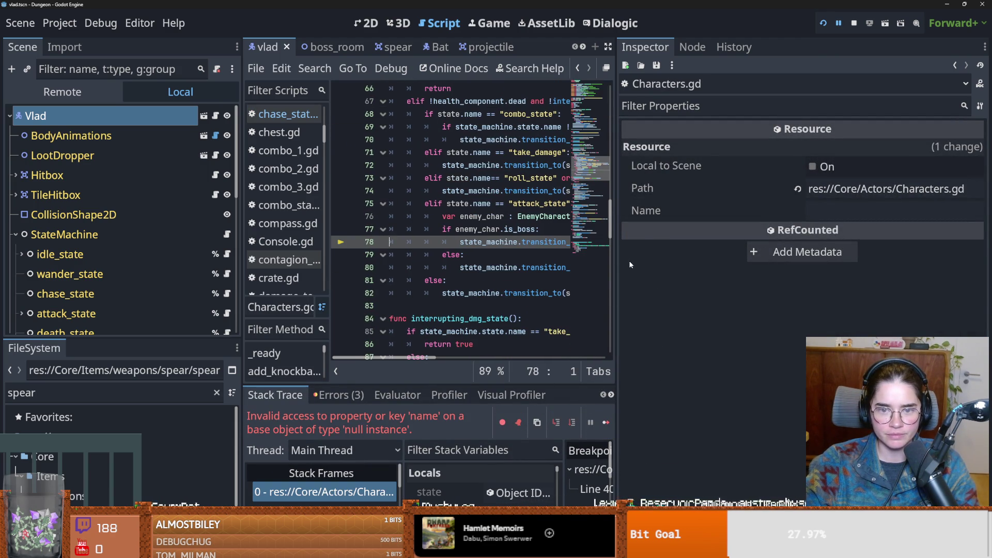
pyautogui.moveTo(616, 264); pyautogui.dragTo(868, 264)
pyautogui.click(496, 241)
pyautogui.doubleClick(519, 229)
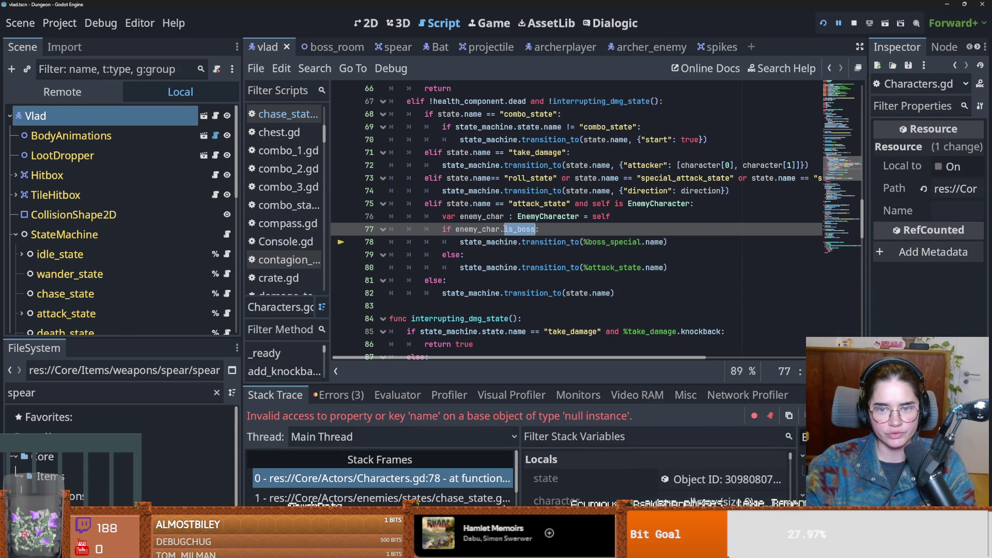
pyautogui.doubleClick(598, 242)
pyautogui.doubleClick(480, 229)
pyautogui.doubleClick(533, 241)
pyautogui.doubleClick(480, 229)
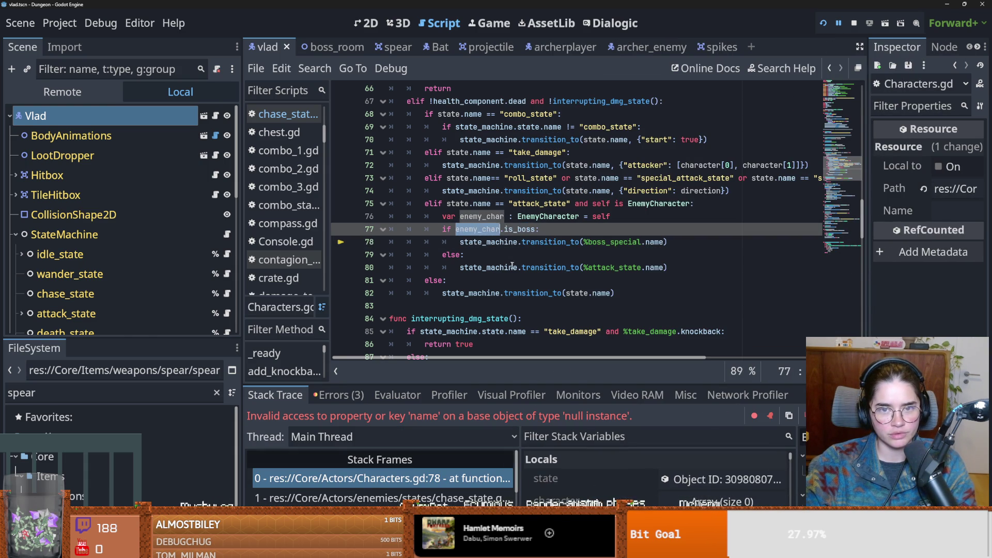
# - Open vlad_script.gd from the script list
pyautogui.scroll(5, 481, 233)
pyautogui.scroll(-4, 465, 232)
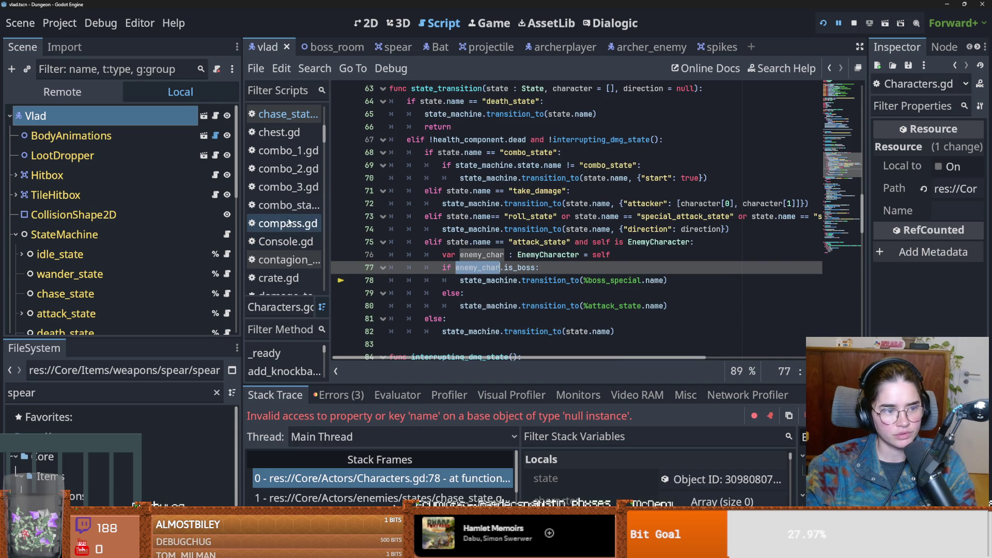
pyautogui.click(215, 116)
pyautogui.scroll(-6, 498, 247)
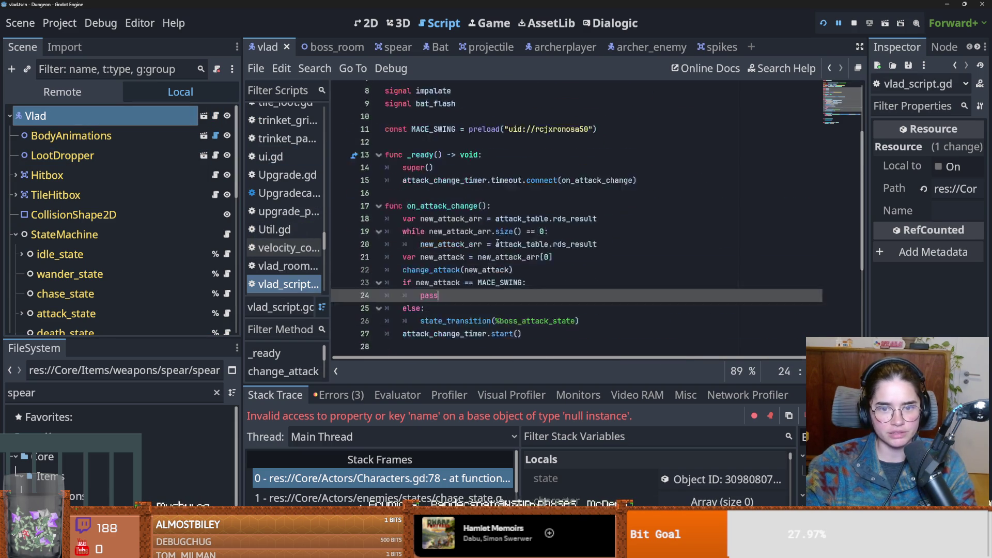
# - Select boss_attack_state on line 26 of vlad_script.gd and save the scene
pyautogui.click(537, 177)
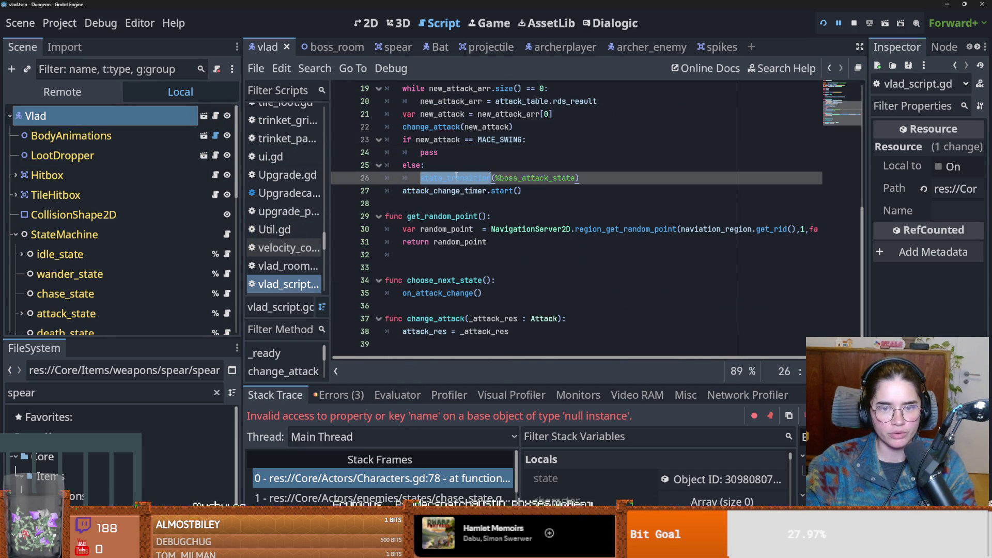
pyautogui.doubleClick(538, 178)
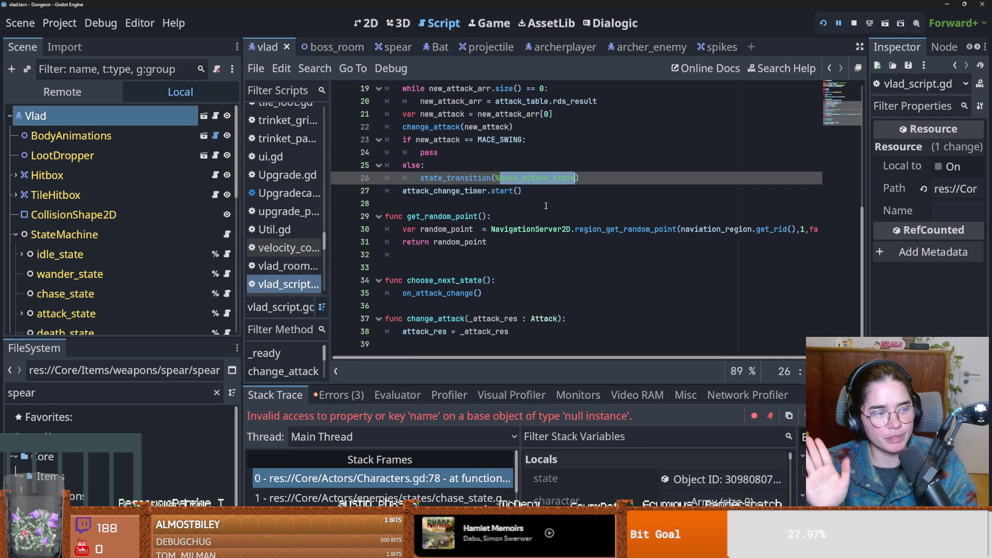
pyautogui.click(542, 201)
pyautogui.hotkey('ctrl', 's')
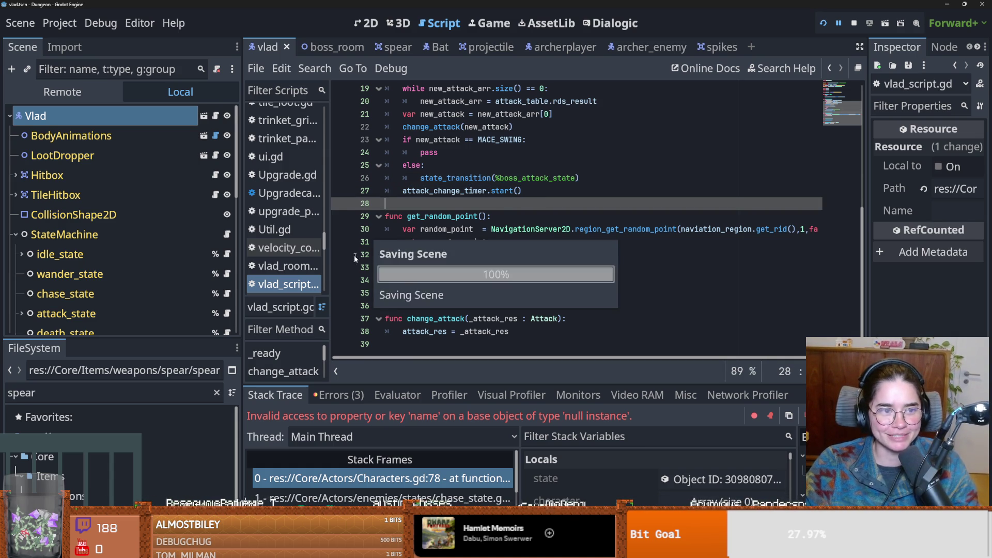
pyautogui.scroll(2, 512, 260)
pyautogui.scroll(3, 512, 260)
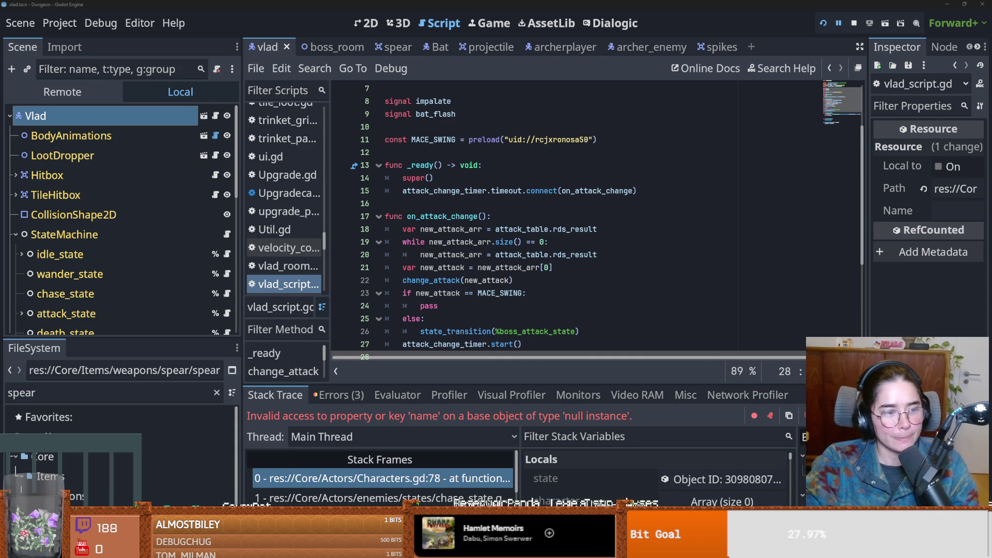
# - Review the script's top lines, save again, and open the EnemyCharacter script from line 1
pyautogui.click(577, 151)
pyautogui.hotkey('ctrl', 's')
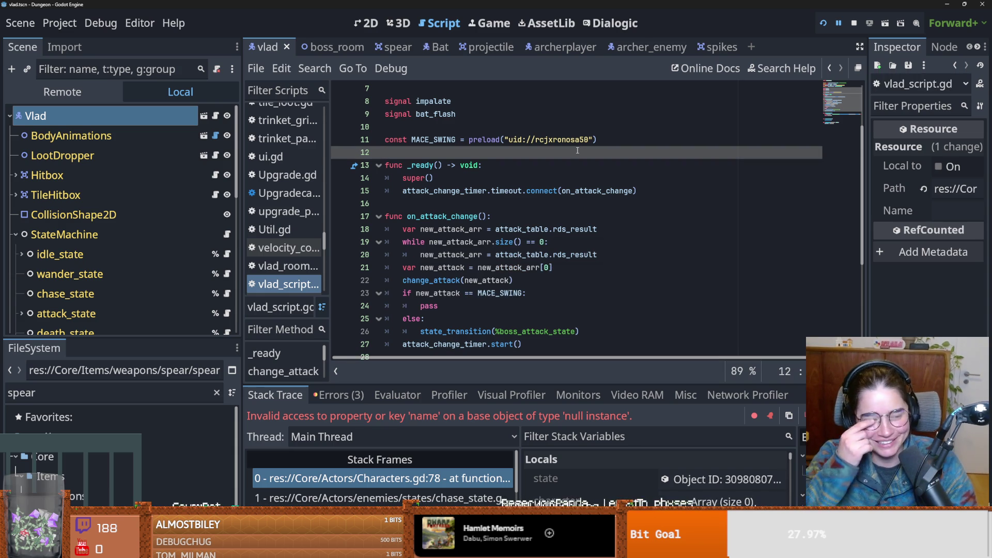
pyautogui.hotkey('ctrl', 's')
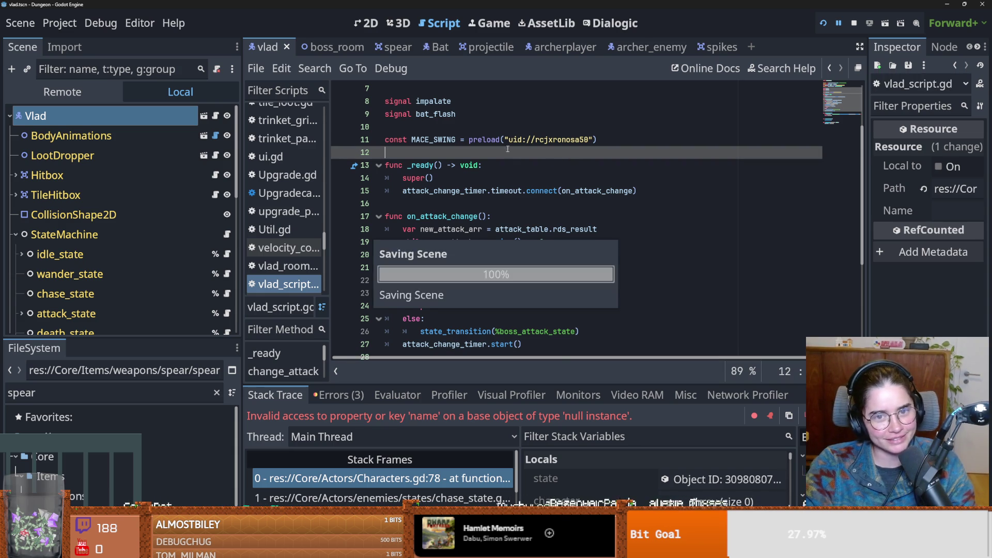
pyautogui.hotkey('ctrl', 's')
pyautogui.hotkey('ctrl', 'z')
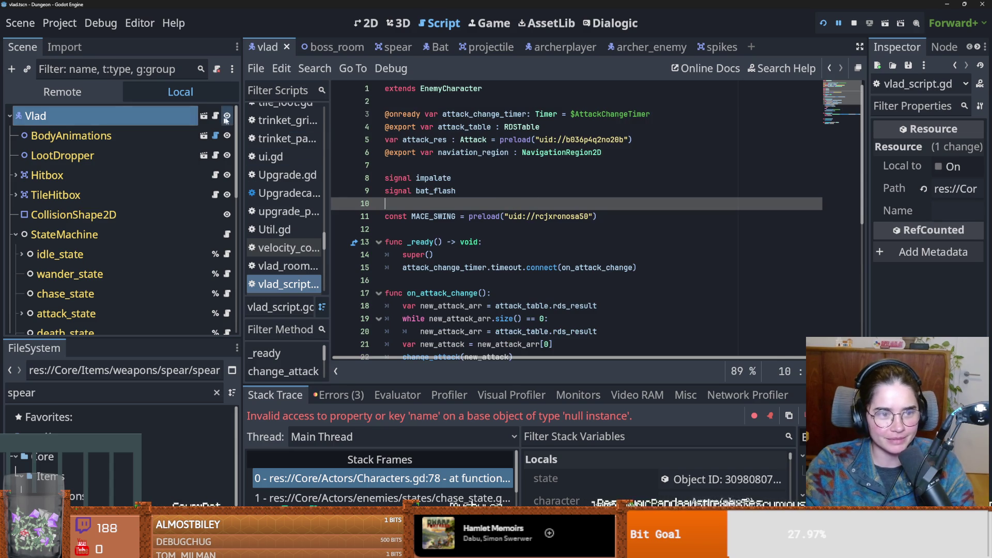
pyautogui.moveTo(448, 156)
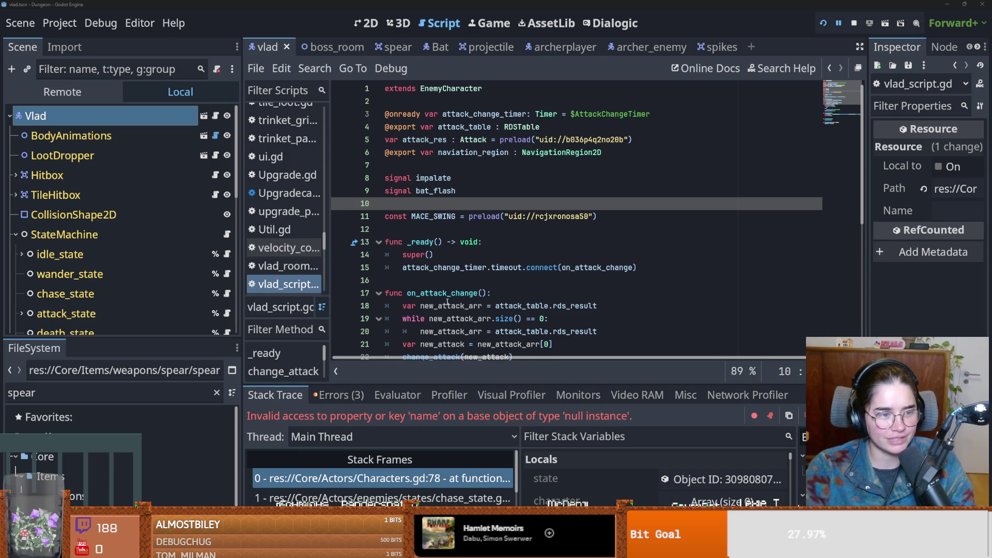
pyautogui.click(484, 178)
pyautogui.hotkey('ctrl', 's')
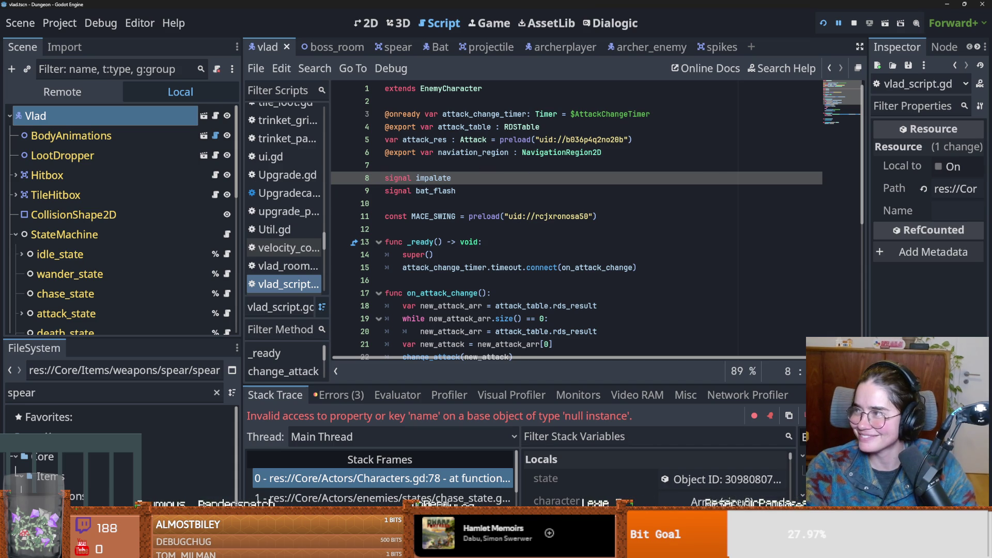
pyautogui.keyDown('ctrl'); pyautogui.click(456, 92); pyautogui.keyUp('ctrl')
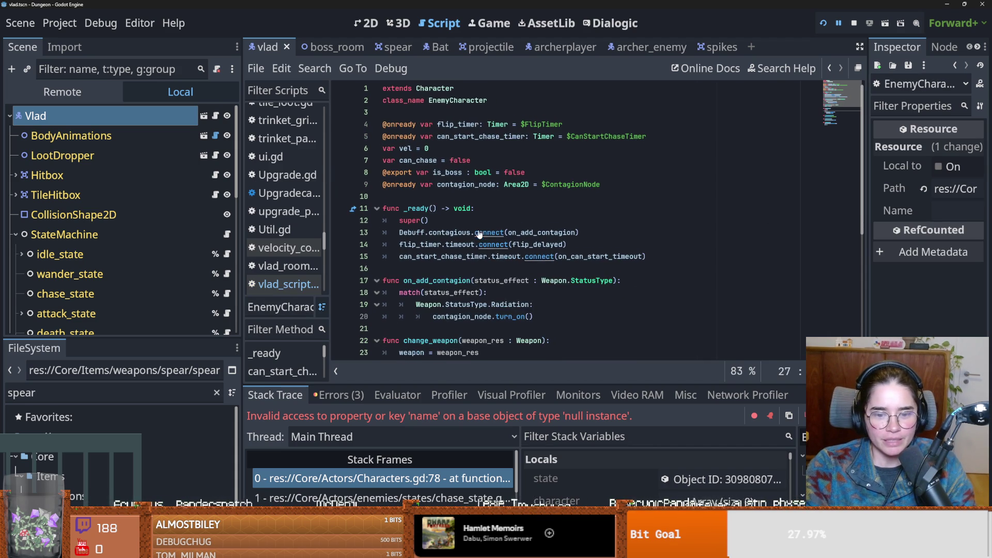
# - Return to Characters.gd and add 'if state_machine' on a new line under the is_boss check
pyautogui.click(461, 479)
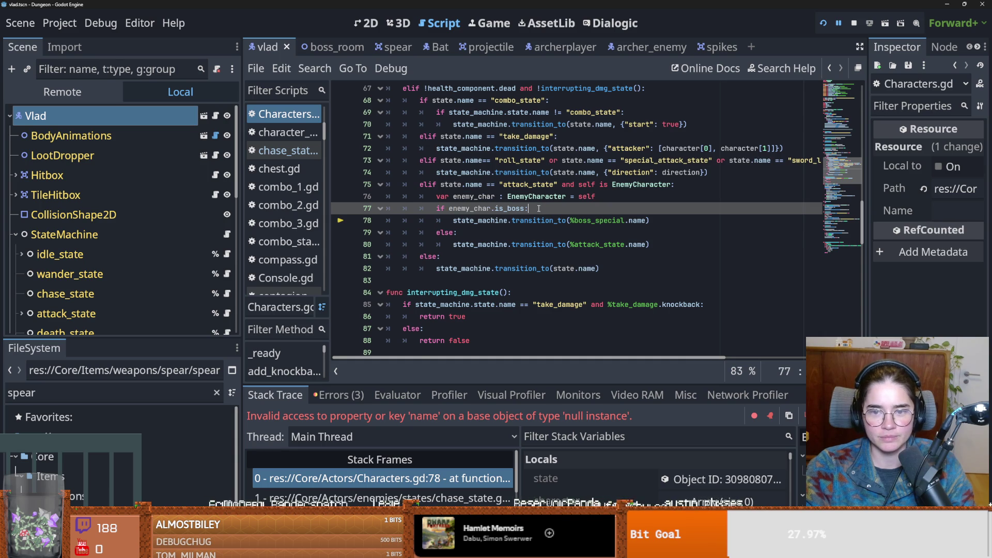
pyautogui.press('End')
pyautogui.press('Return')
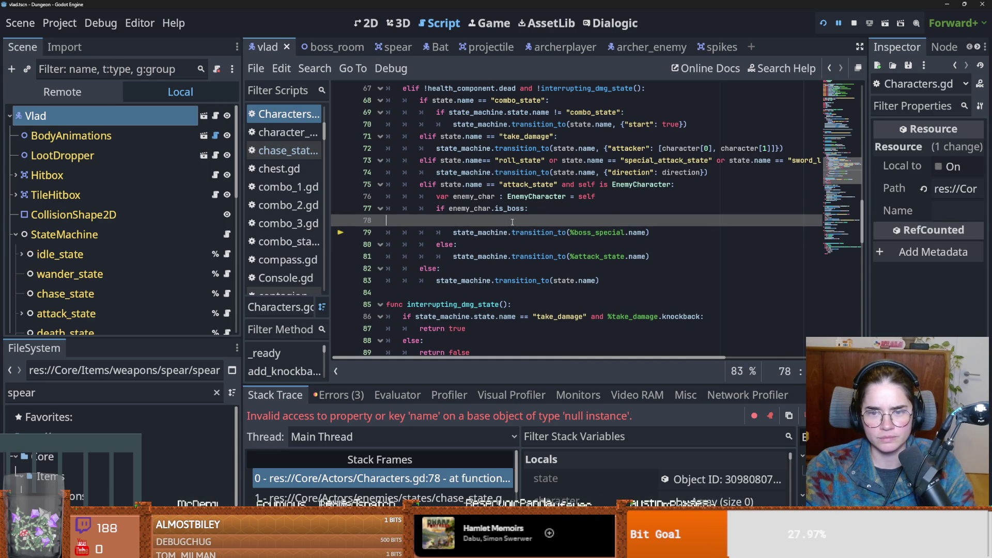
pyautogui.hotkey('ctrl', 'z')
pyautogui.press('Return')
pyautogui.write('if ')
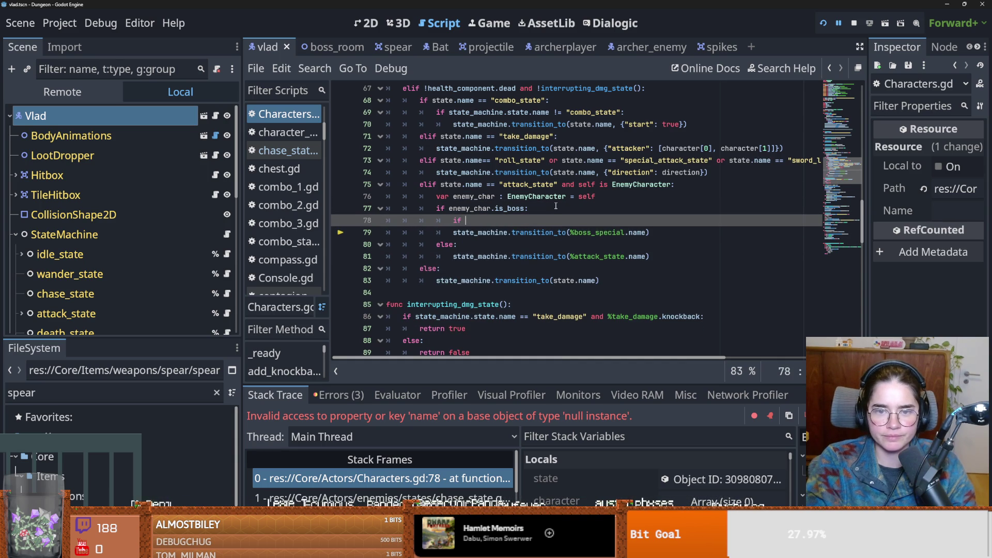
pyautogui.write('state')
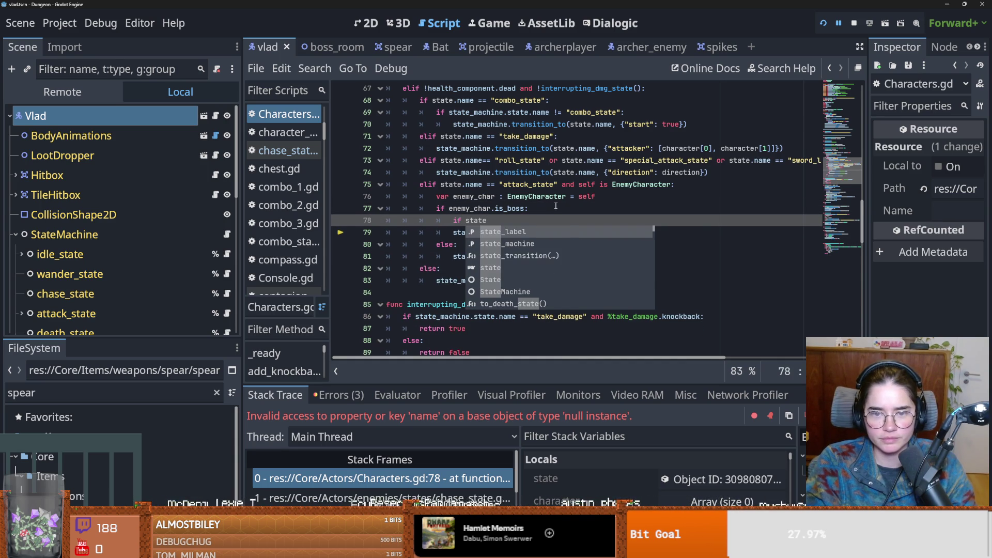
pyautogui.write('_m')
pyautogui.press('Return')
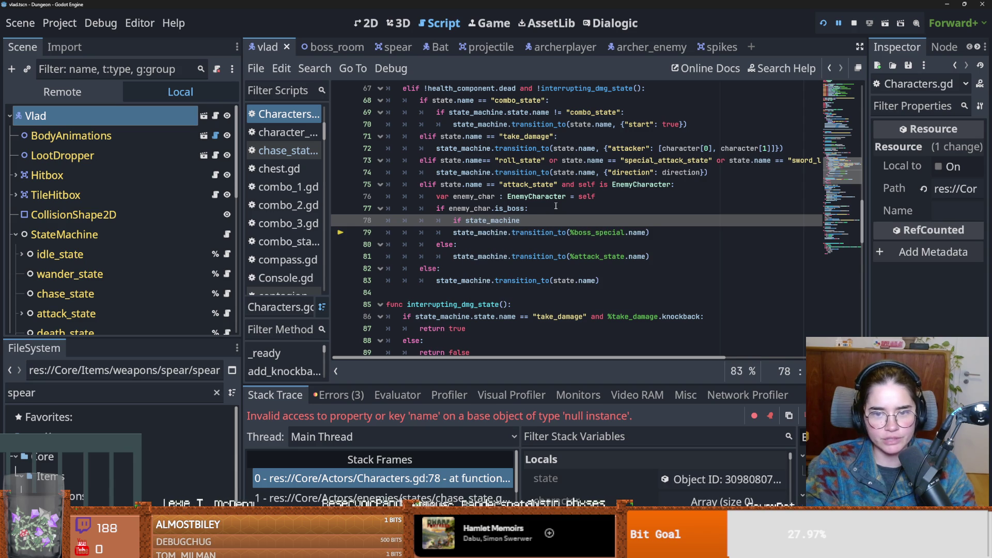
# - Save, then rewrite line 78's condition as 'if state.name ==' after checking the state parameter
pyautogui.scroll(3, 498, 269)
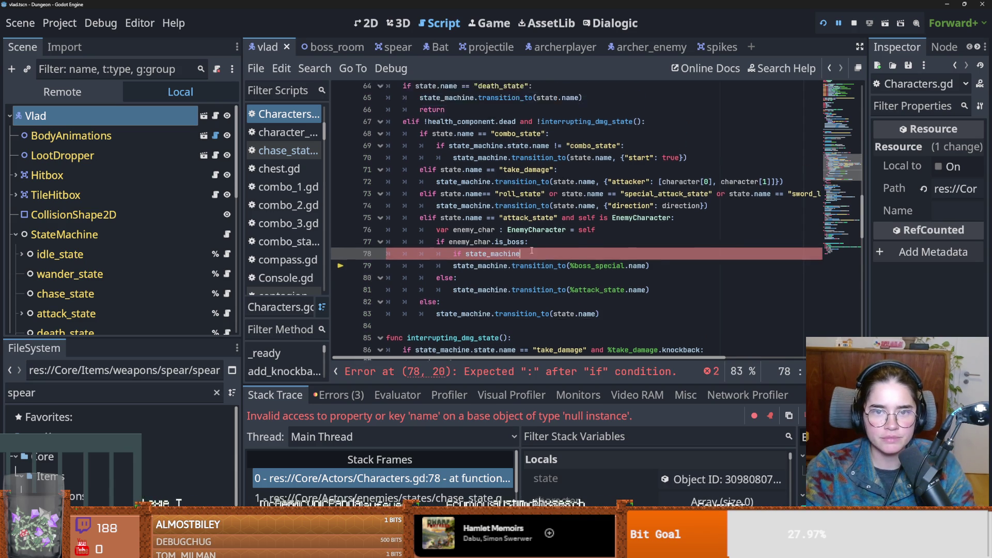
pyautogui.scroll(-1, 497, 269)
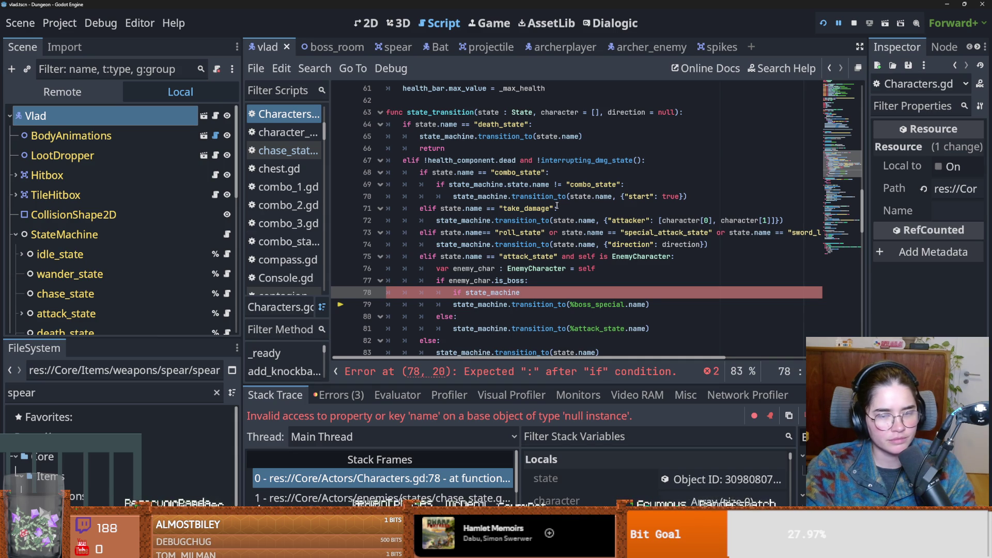
pyautogui.click(530, 293)
pyautogui.hotkey('ctrl', 's')
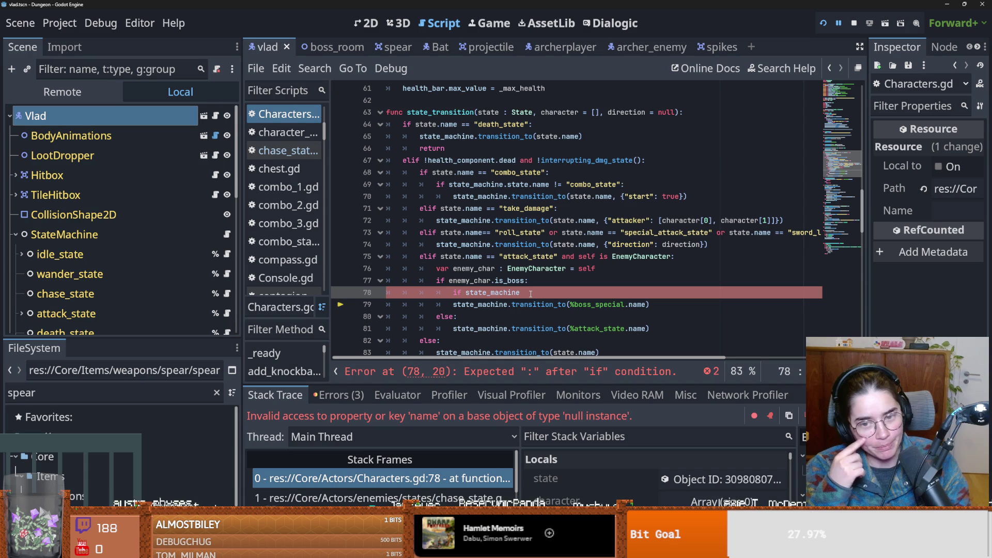
pyautogui.write('.')
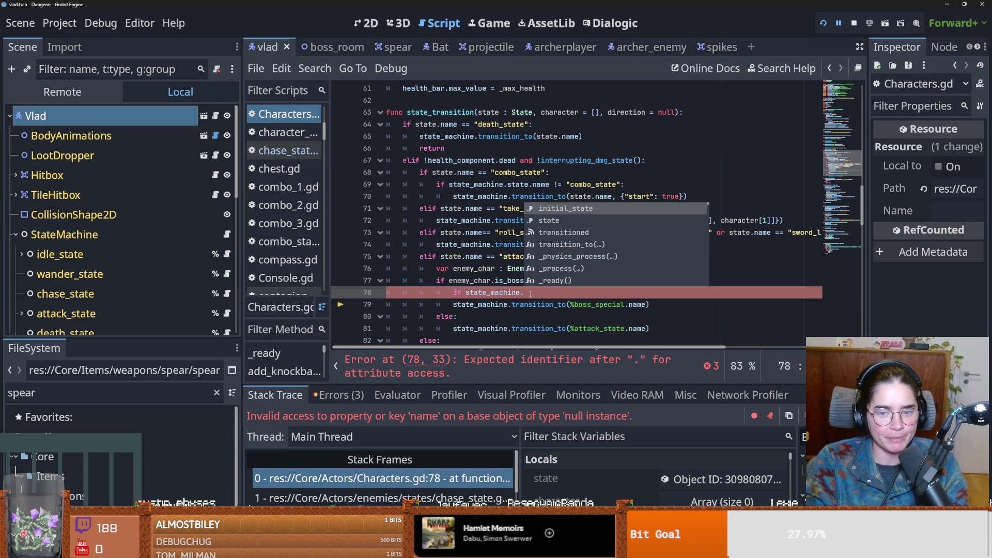
pyautogui.doubleClick(488, 112)
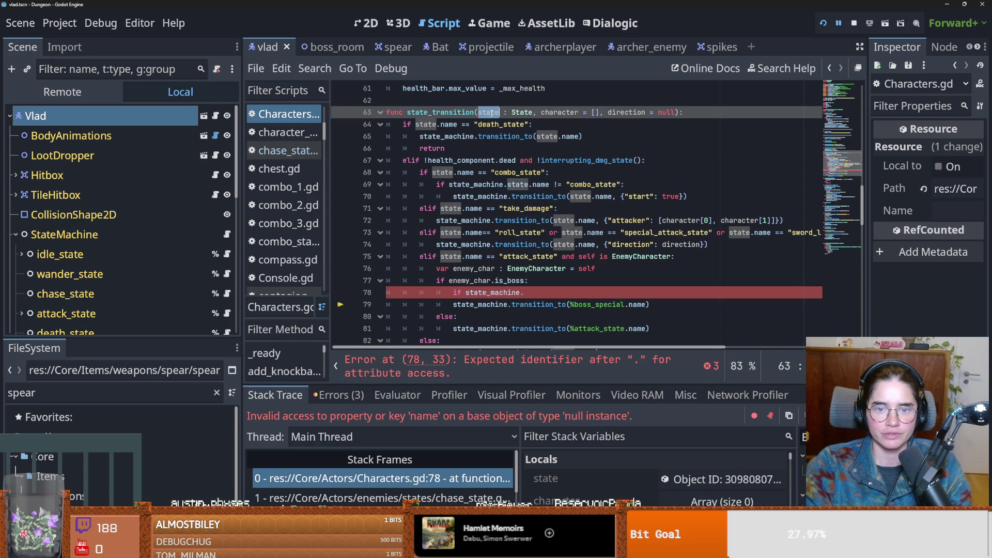
pyautogui.click(521, 293)
pyautogui.hotkey('ctrl', 'shift', 'Left')
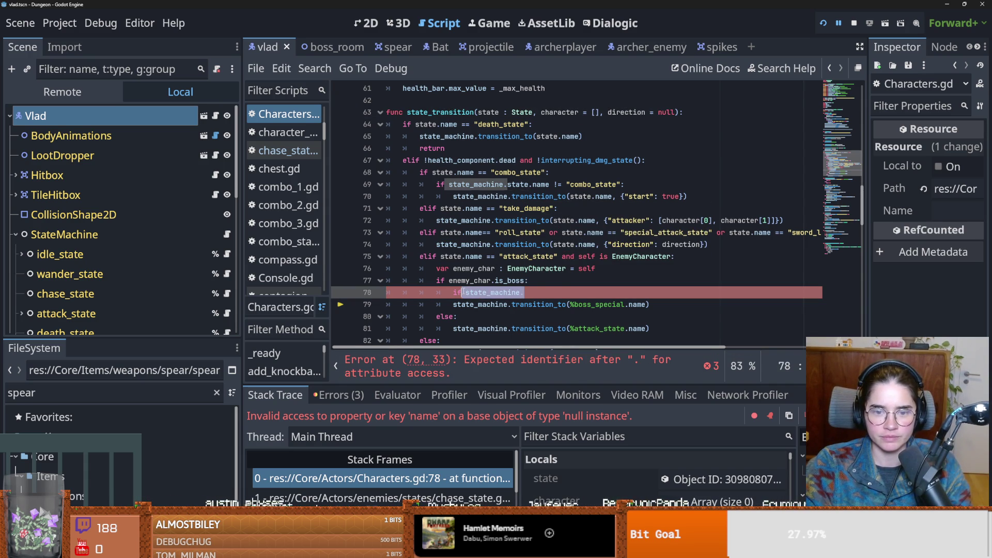
pyautogui.write('state')
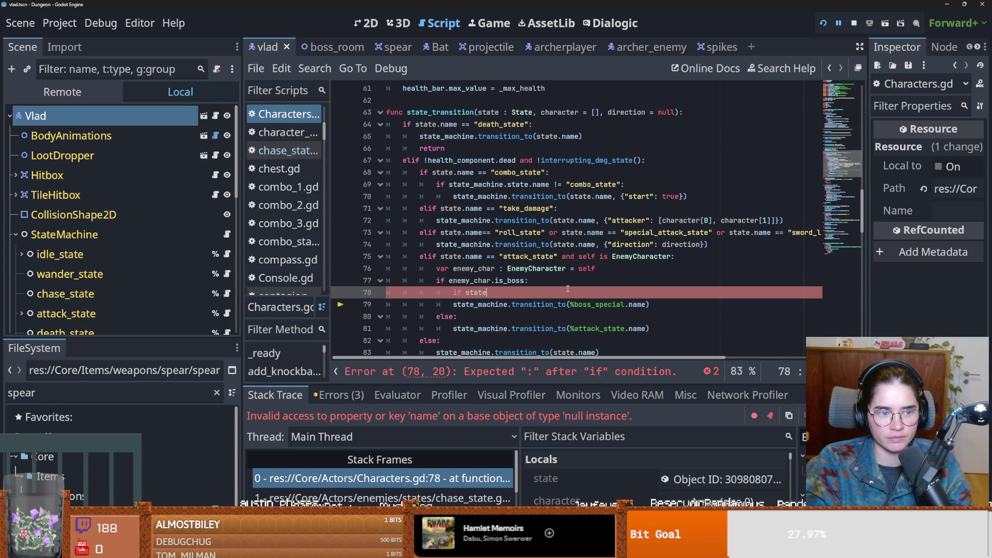
pyautogui.write('.')
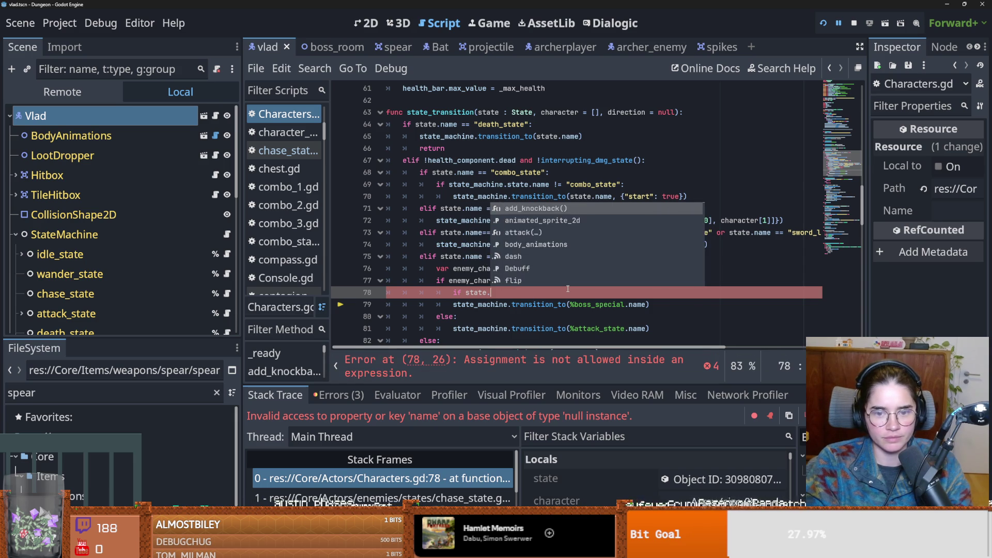
pyautogui.write('name ==')
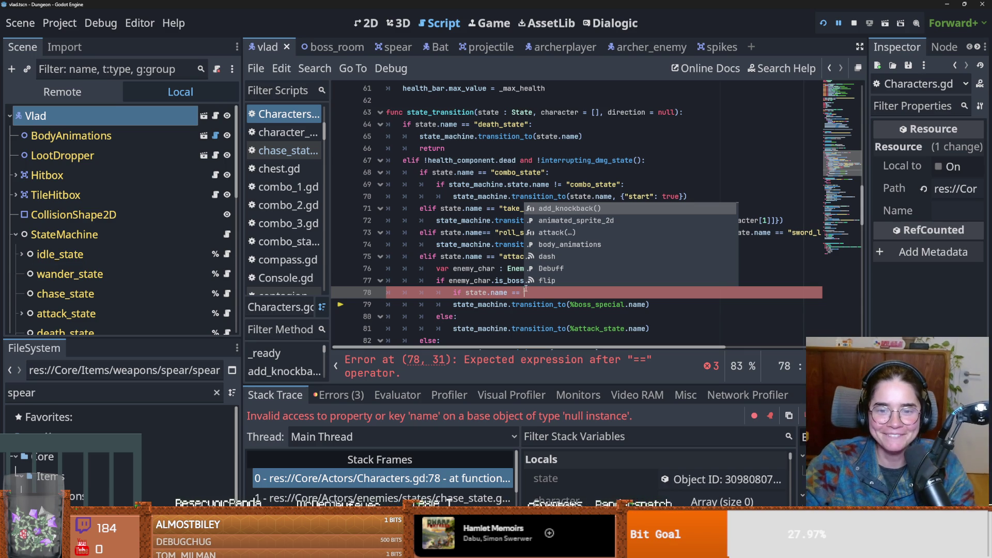
# - Type a quoted "attack_st" value with a colon and an indented body line
pyautogui.write('"')
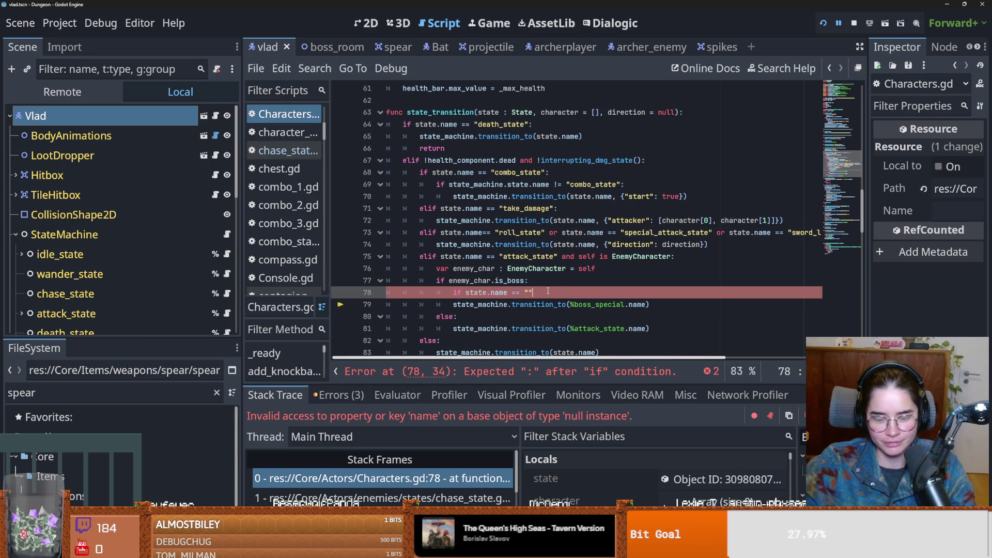
pyautogui.write(':')
pyautogui.press('Return')
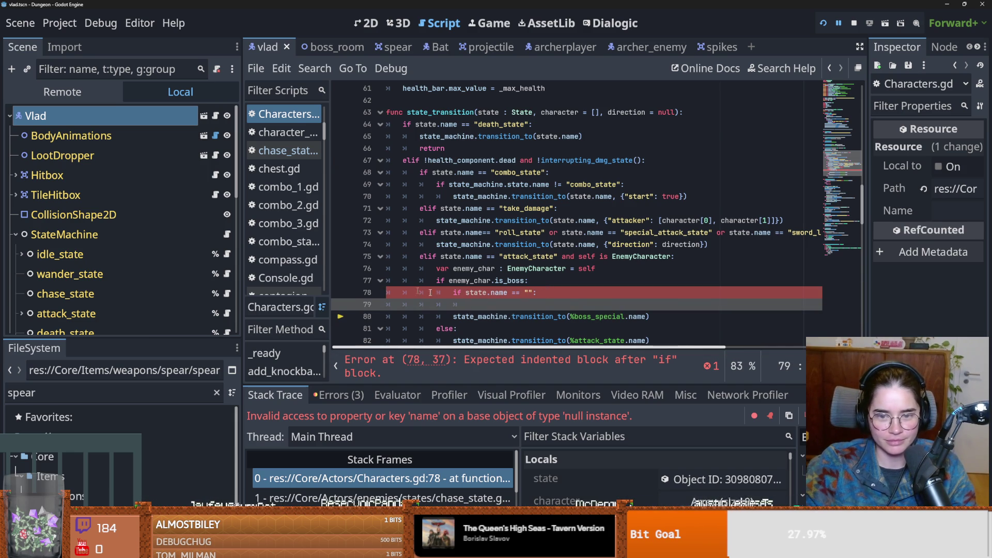
pyautogui.click(529, 292)
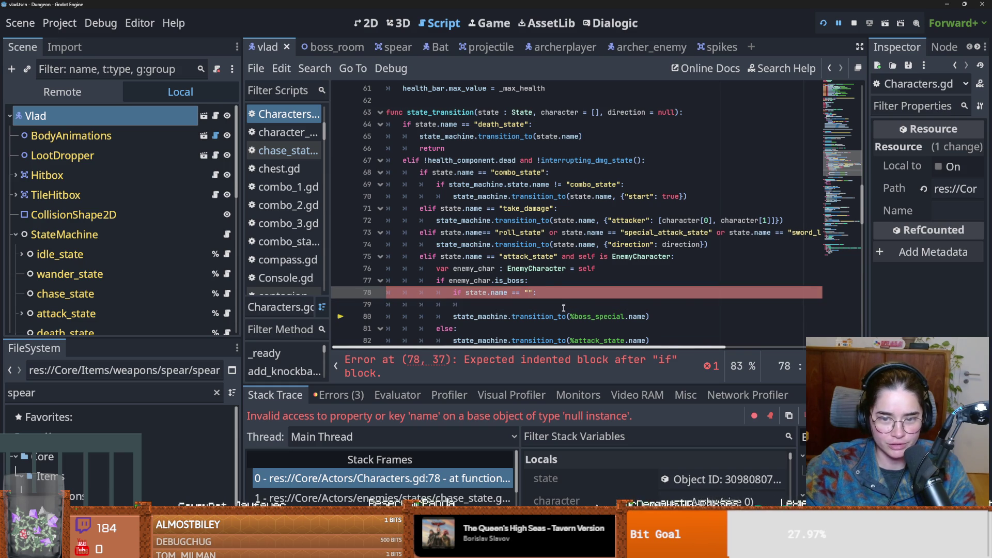
pyautogui.scroll(-1, 564, 308)
pyautogui.write('attack_')
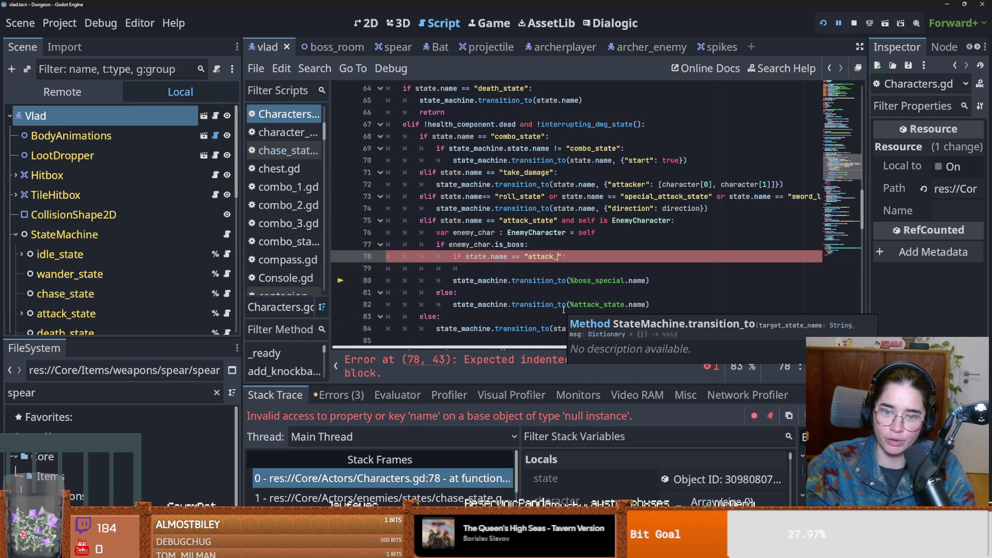
pyautogui.write('state')
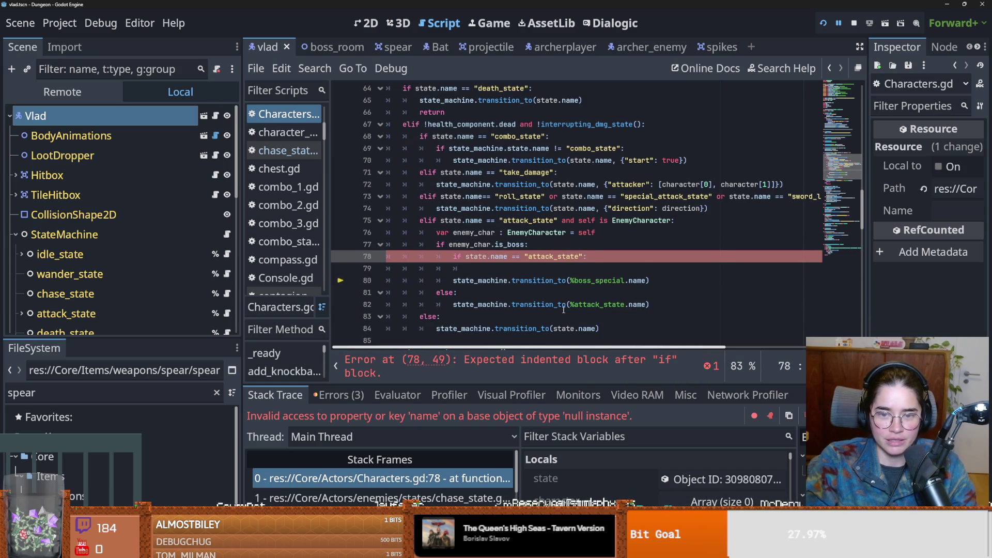
pyautogui.press('BackSpace')
pyautogui.press('BackSpace')
pyautogui.press('BackSpace')
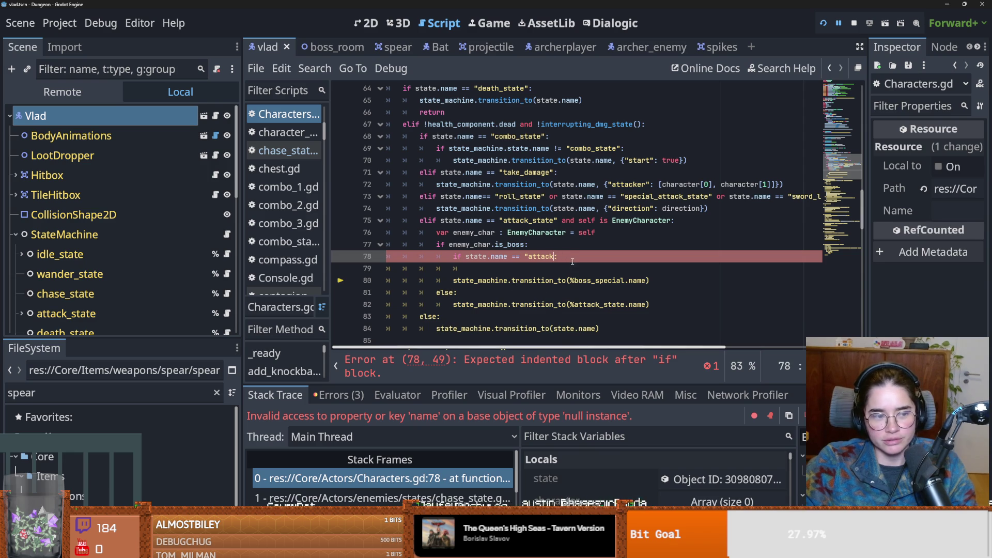
# - Delete the .name string comparison so line 78 reads 'if state =='
pyautogui.moveTo(524, 256); pyautogui.dragTo(491, 257)
pyautogui.click(488, 257)
pyautogui.moveTo(552, 257); pyautogui.dragTo(487, 256)
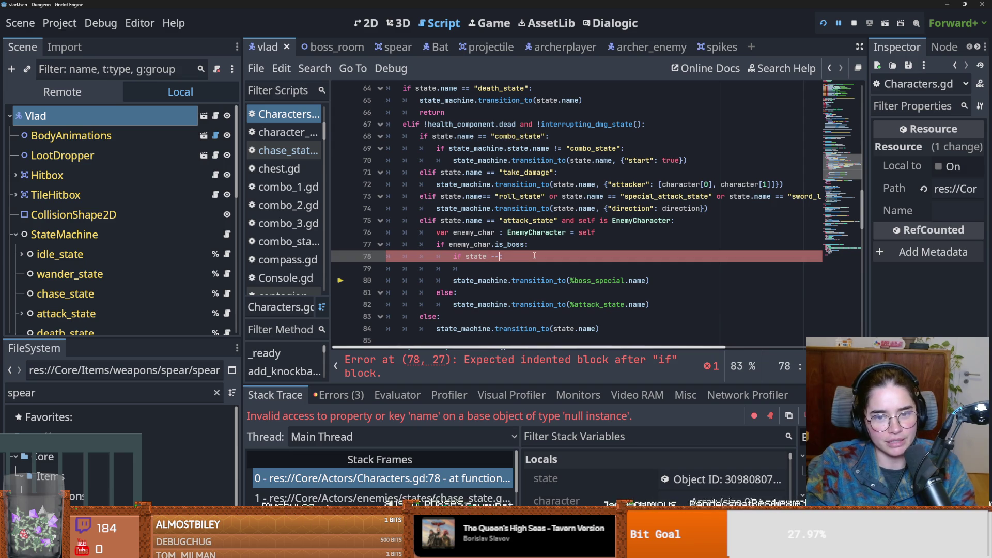
pyautogui.press('BackSpace')
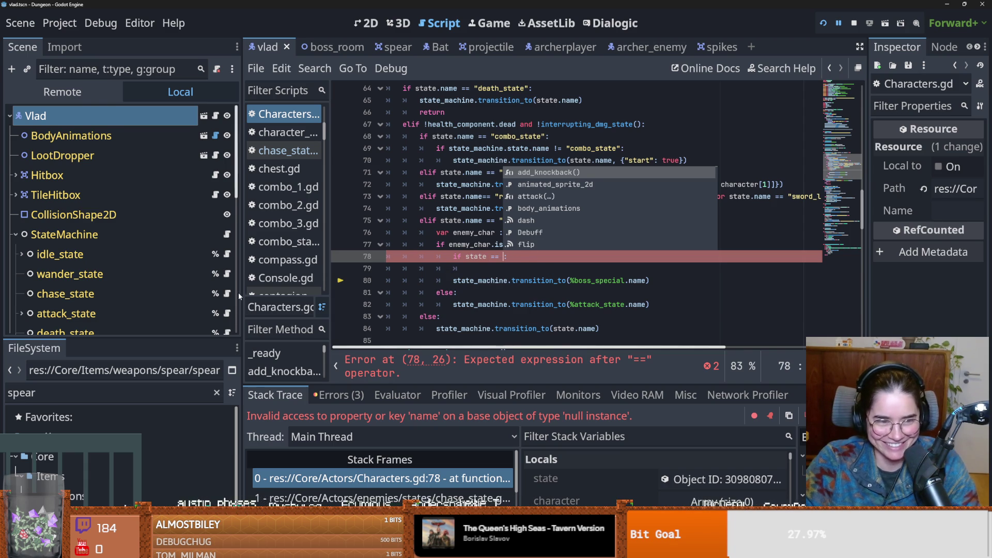
pyautogui.scroll(-1, 116, 305)
# - Drag attack_state into line 78 to make it 'if state == %attack_state:', then save
pyautogui.moveTo(93, 289)
pyautogui.mouseDown()
pyautogui.moveTo(428, 285)
pyautogui.moveTo(488, 278)
pyautogui.moveTo(506, 260)
pyautogui.mouseUp()
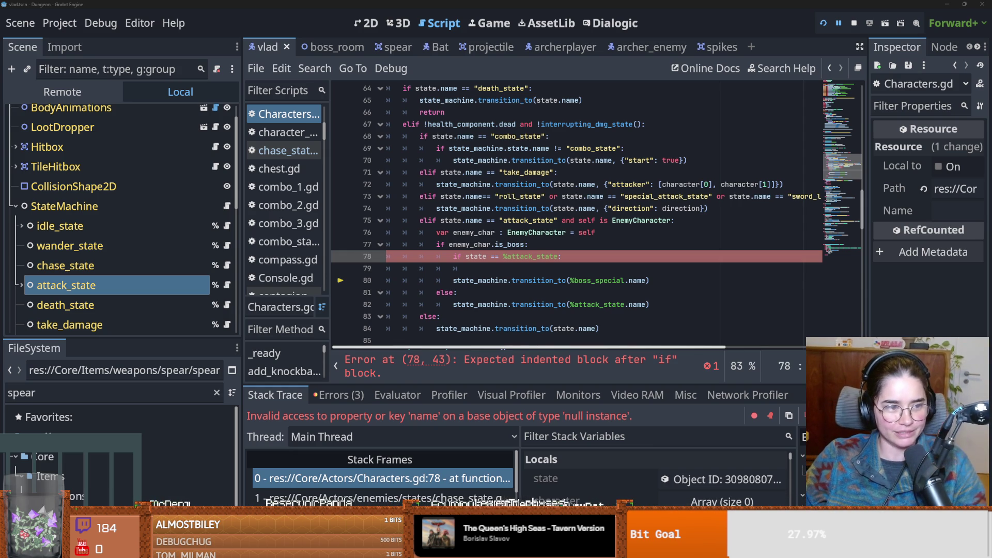
pyautogui.click(565, 292)
pyautogui.hotkey('ctrl', 's')
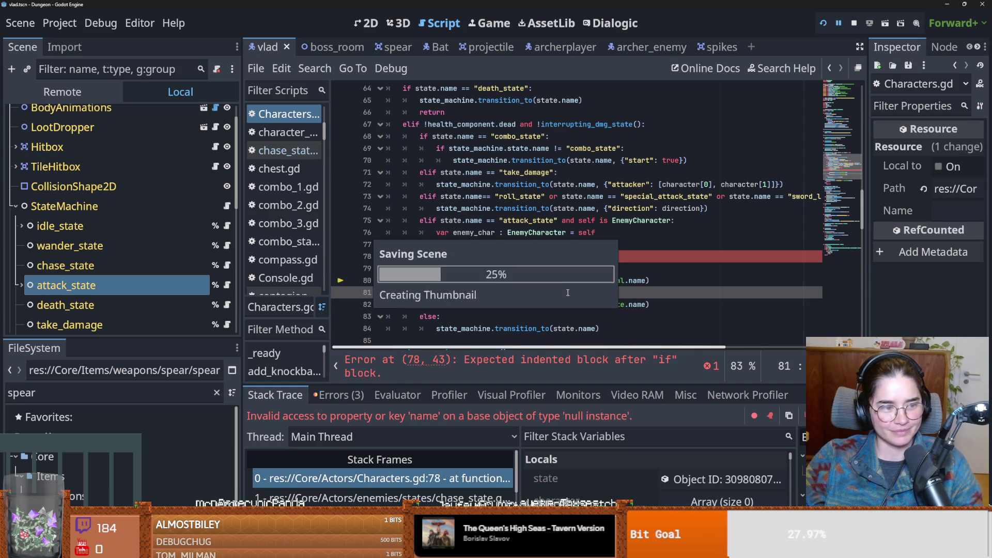
# - Inspect the boss_special transition statement on line 80 and place the caret on line 79
pyautogui.click(544, 266)
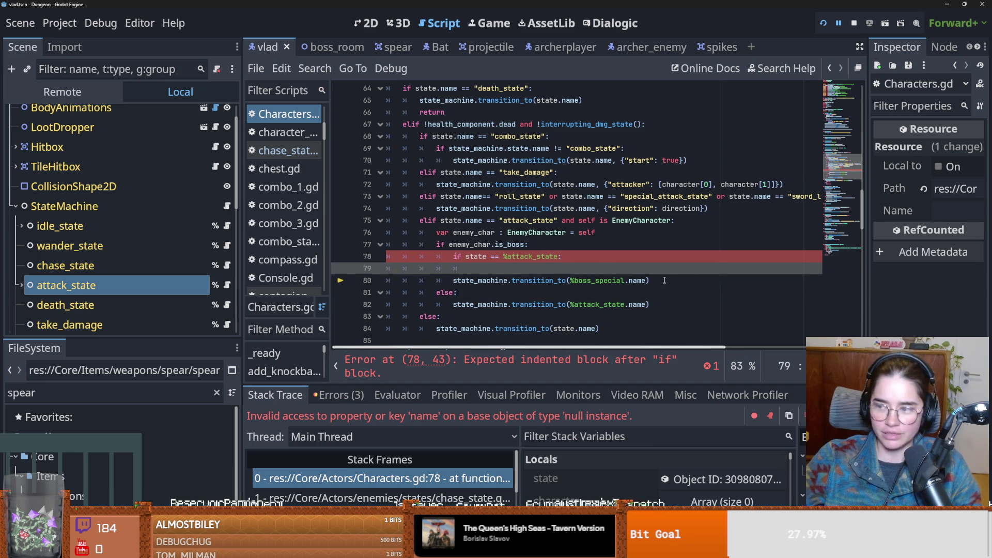
pyautogui.moveTo(640, 278)
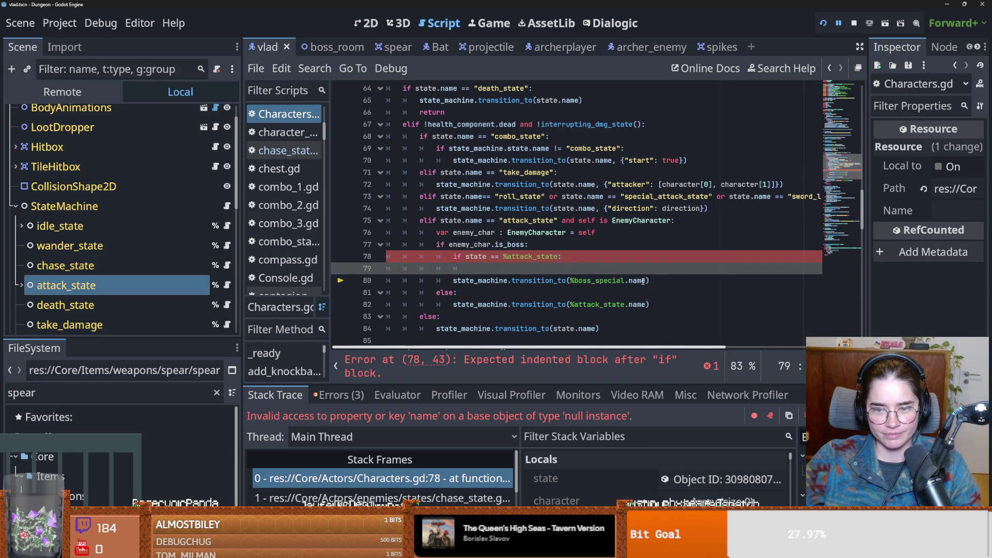
pyautogui.moveTo(649, 280); pyautogui.dragTo(453, 280)
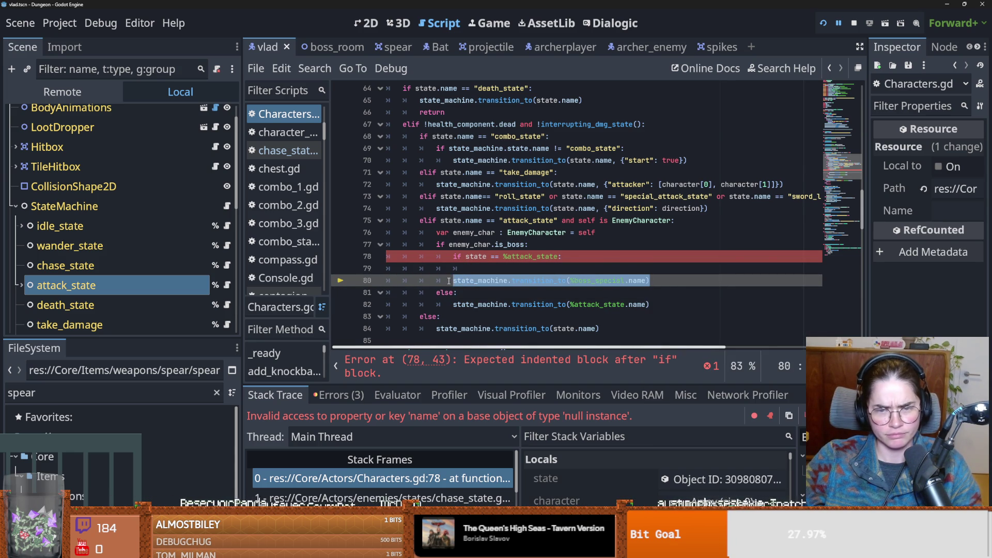
pyautogui.scroll(1, 509, 302)
pyautogui.scroll(-1, 509, 302)
pyautogui.click(501, 281)
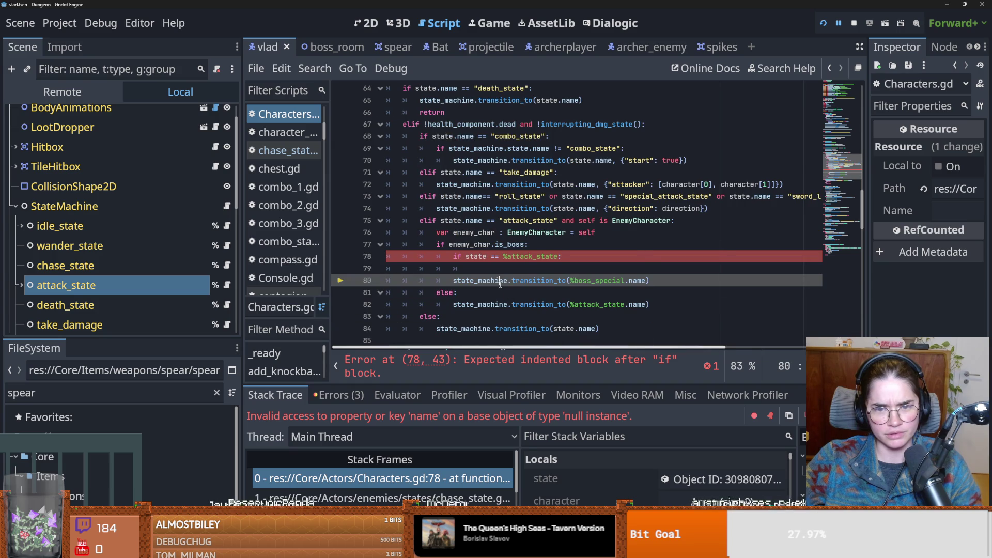
pyautogui.click(504, 270)
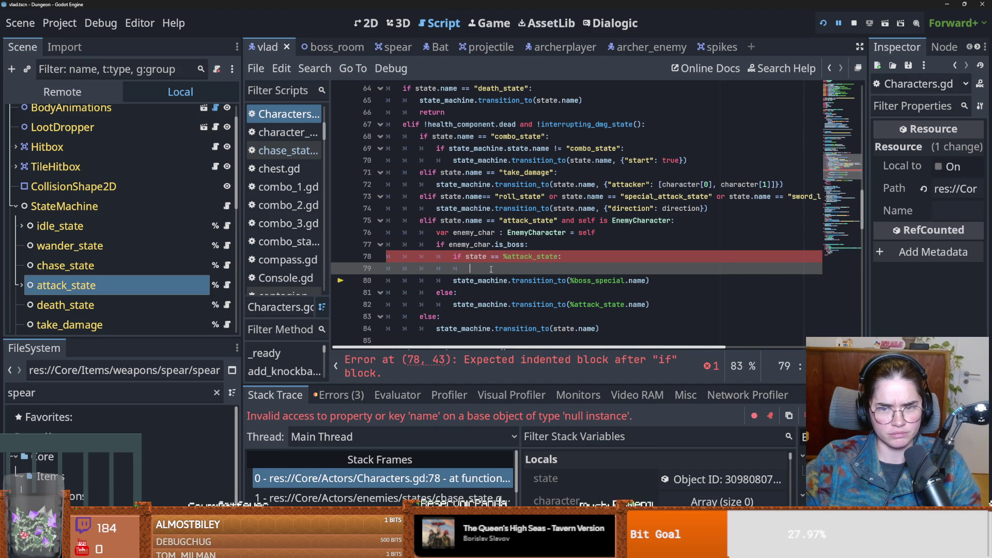
# - Copy the attack_state transition onto line 79 and add an 'else:' line below it
pyautogui.moveTo(454, 280)
pyautogui.mouseDown()
pyautogui.moveTo(649, 280)
pyautogui.moveTo(648, 304)
pyautogui.moveTo(455, 304)
pyautogui.mouseUp()
pyautogui.hotkey('ctrl', 'c')
pyautogui.click(528, 269)
pyautogui.hotkey('ctrl', 'v')
pyautogui.press('Return')
pyautogui.write('e')
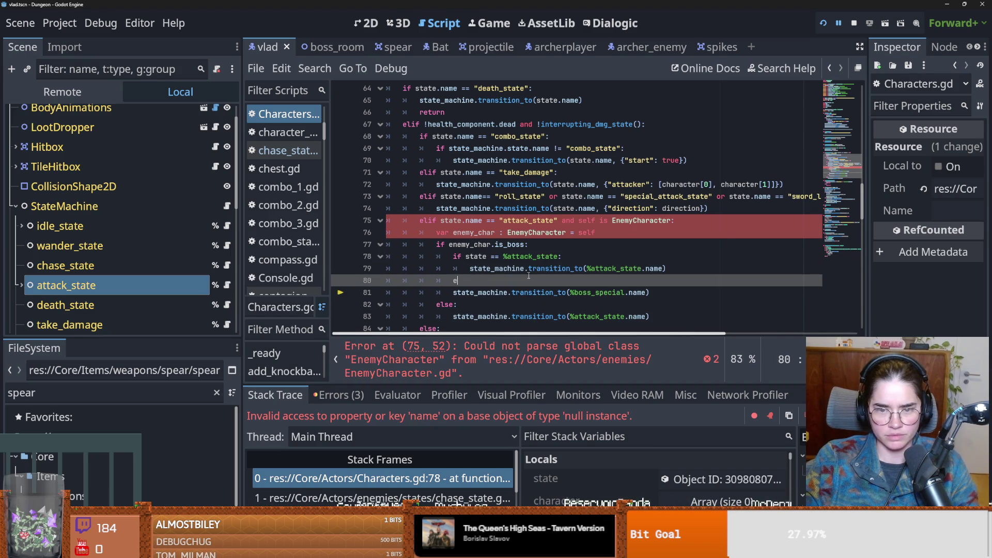
pyautogui.write('lse:')
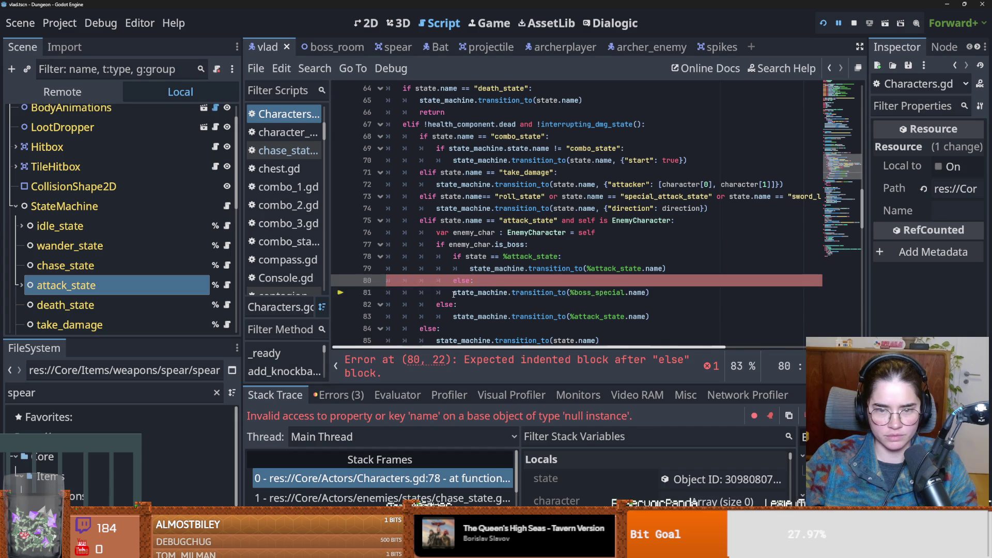
# - Indent the boss_special transition under the else and save Characters.gd
pyautogui.click(454, 292)
pyautogui.press('Tab')
pyautogui.click(567, 268)
pyautogui.hotkey('ctrl', 's')
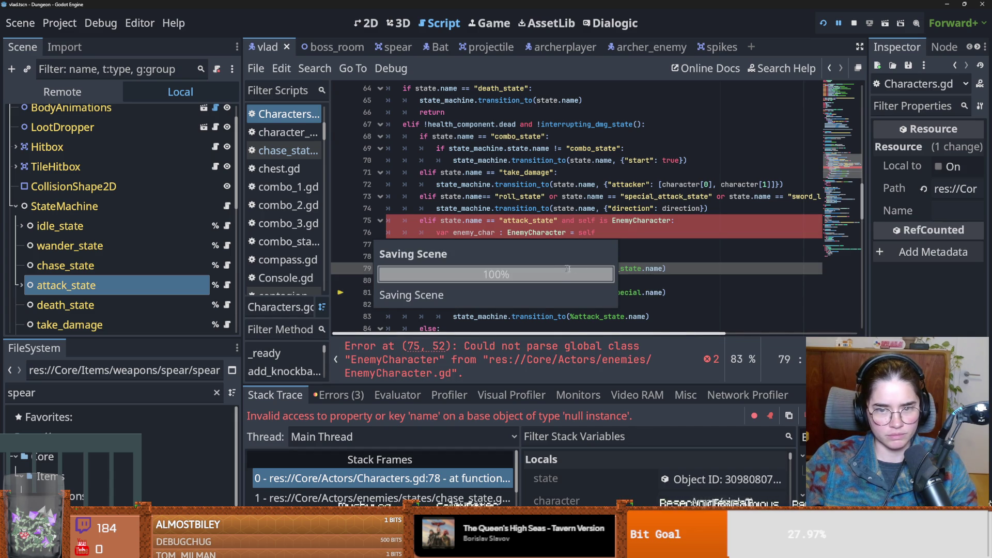
# - Jump to the EnemyCharacter parse error on line 75
pyautogui.moveTo(534, 265)
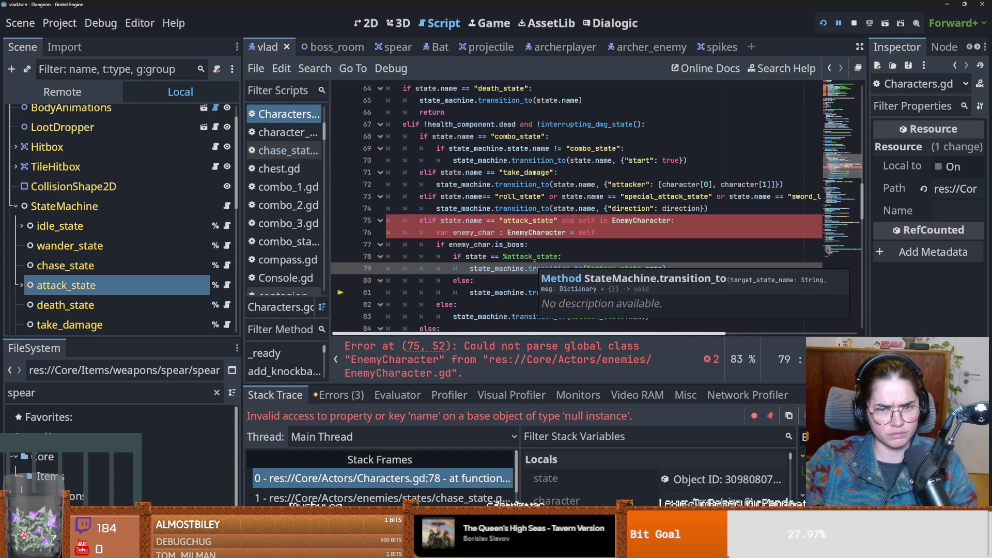
pyautogui.scroll(-1, 512, 248)
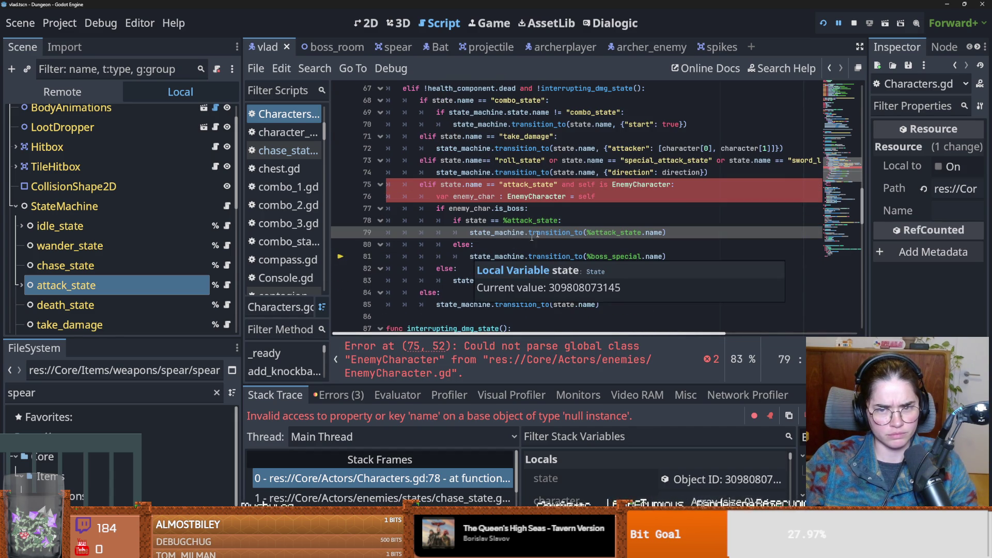
pyautogui.doubleClick(542, 345)
# - Save, then reload the current Dungeon project, agreeing to stop the running game
pyautogui.hotkey('ctrl', 's')
pyautogui.click(63, 25)
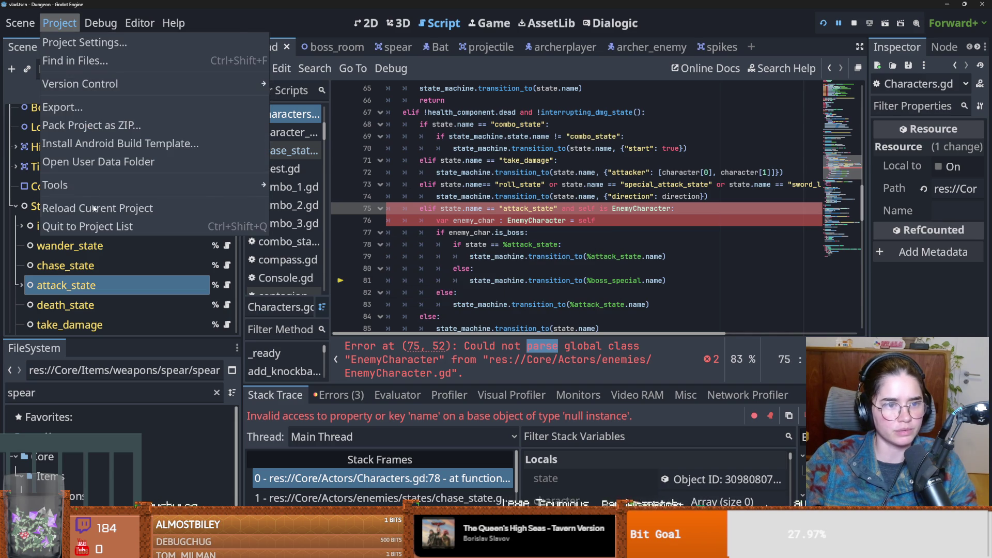
pyautogui.click(98, 207)
pyautogui.click(419, 291)
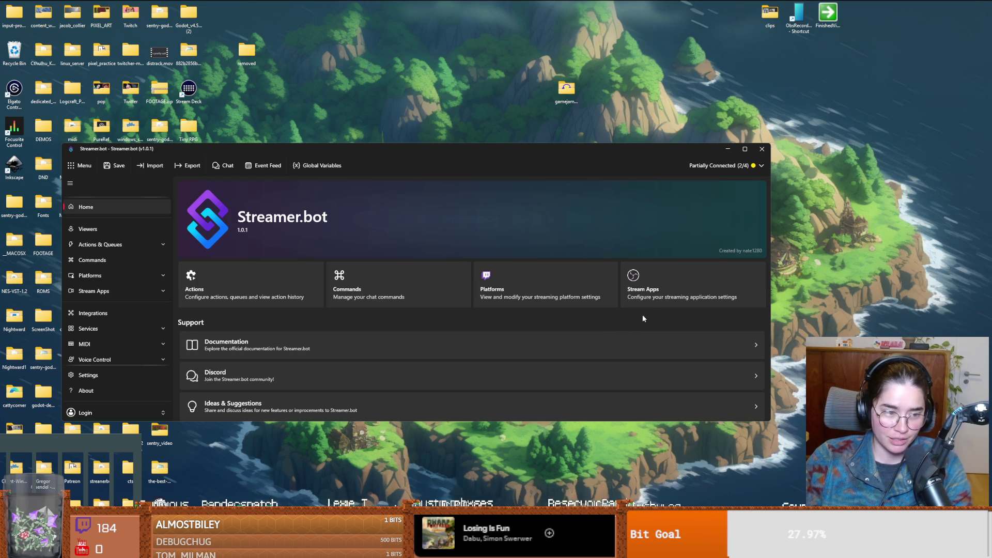
# - Maximize the Streamer.bot home window to fill the screen
pyautogui.doubleClick(413, 148)
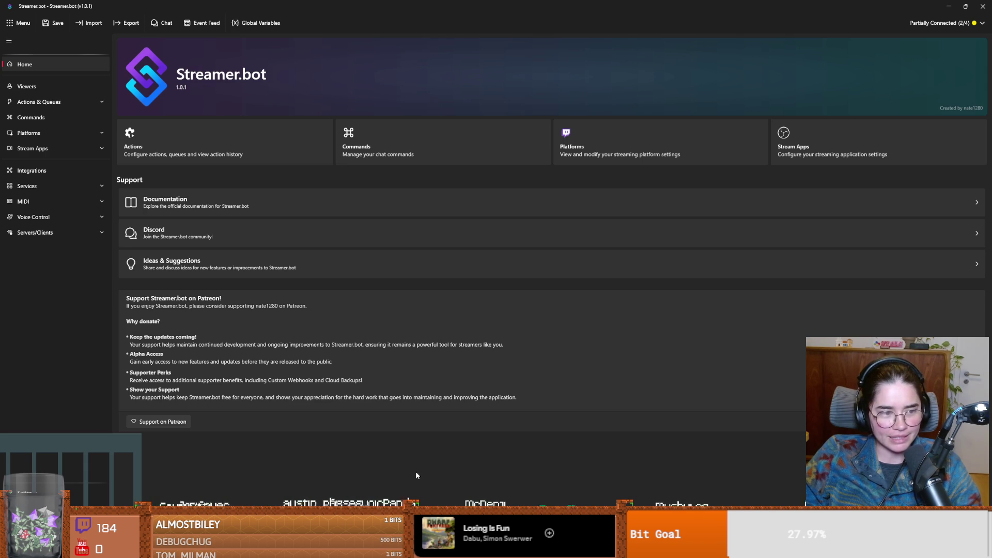
# - Launch Paint from the system search
pyautogui.hotkey('ctrl', 'f')
pyautogui.write('paint')
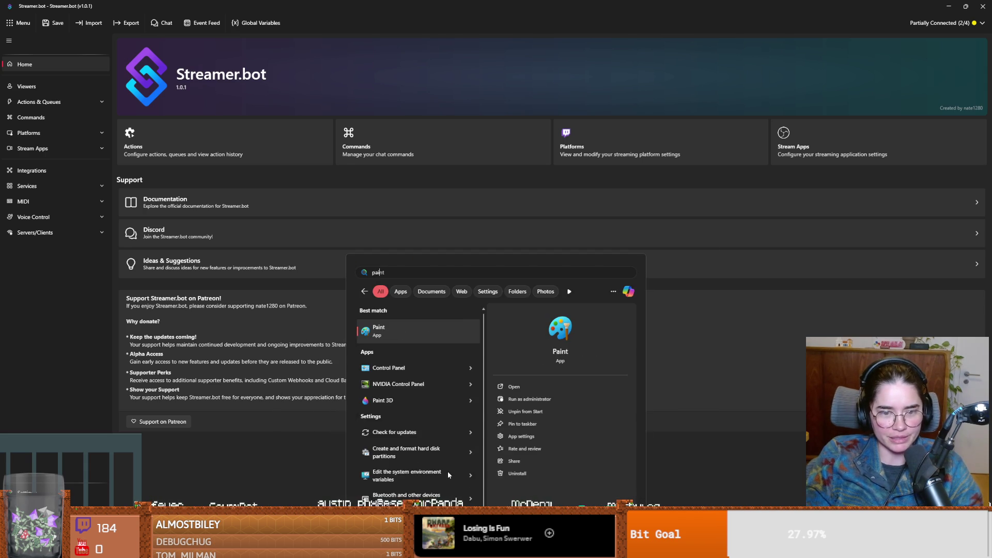
pyautogui.press('Return')
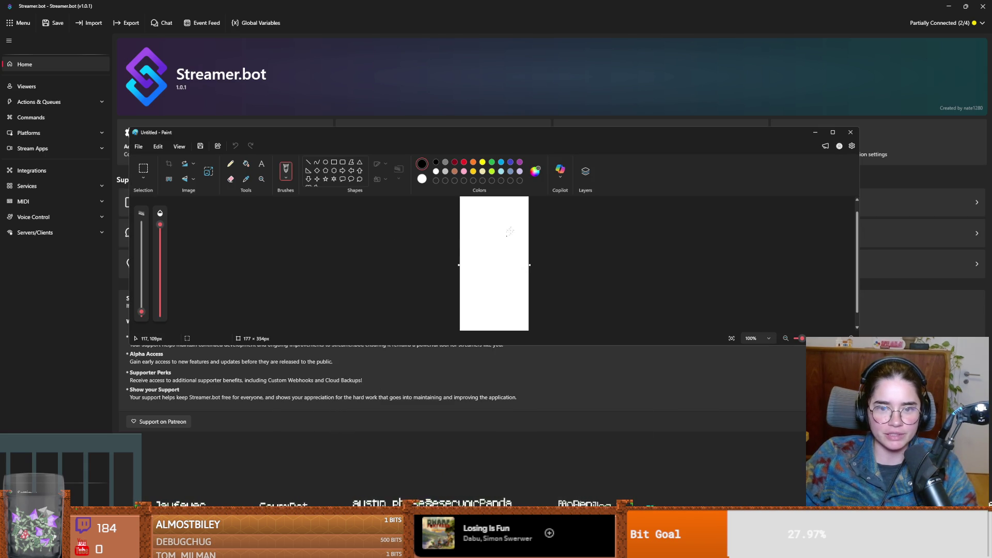
# - Handwrite 'może być' with accents on the canvas and underline each word
pyautogui.moveTo(396, 247)
pyautogui.mouseDown()
pyautogui.moveTo(396, 265)
pyautogui.moveTo(424, 250)
pyautogui.moveTo(464, 261)
pyautogui.mouseUp()
pyautogui.moveTo(492, 231)
pyautogui.mouseDown()
pyautogui.moveTo(492, 264)
pyautogui.moveTo(506, 252)
pyautogui.moveTo(505, 264)
pyautogui.mouseUp()
pyautogui.moveTo(522, 246)
pyautogui.mouseDown()
pyautogui.moveTo(516, 273)
pyautogui.moveTo(546, 265)
pyautogui.mouseUp()
pyautogui.moveTo(538, 232); pyautogui.dragTo(538, 240)
pyautogui.moveTo(391, 274); pyautogui.dragTo(450, 273)
pyautogui.click(436, 240)
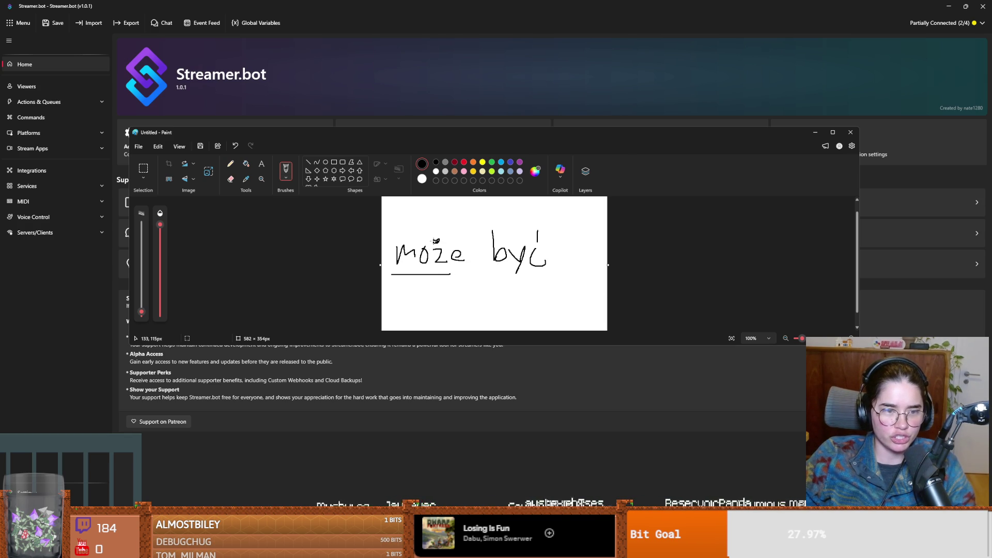
pyautogui.moveTo(475, 270); pyautogui.dragTo(578, 274)
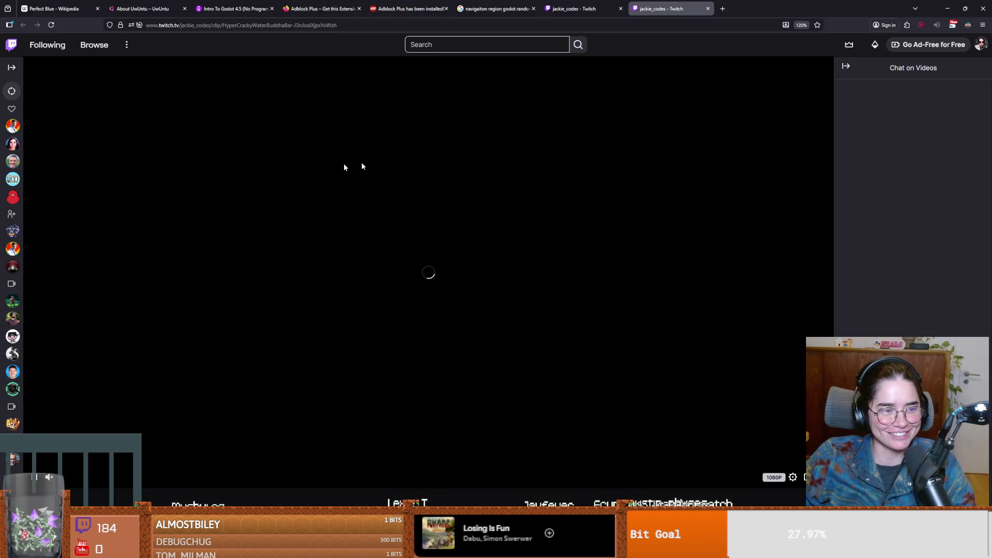
pyautogui.scroll(3, 114, 424)
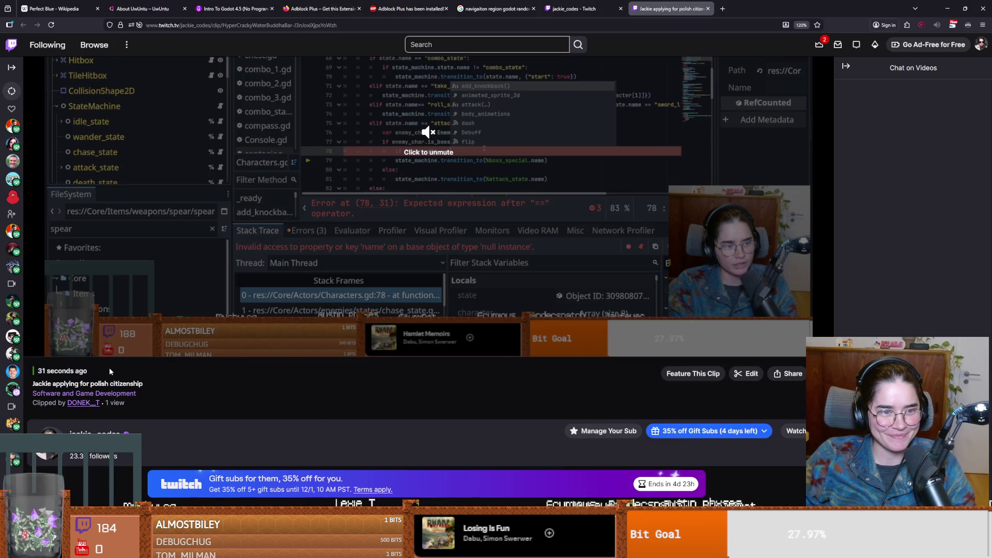
pyautogui.scroll(2, 209, 380)
pyautogui.scroll(1, 210, 379)
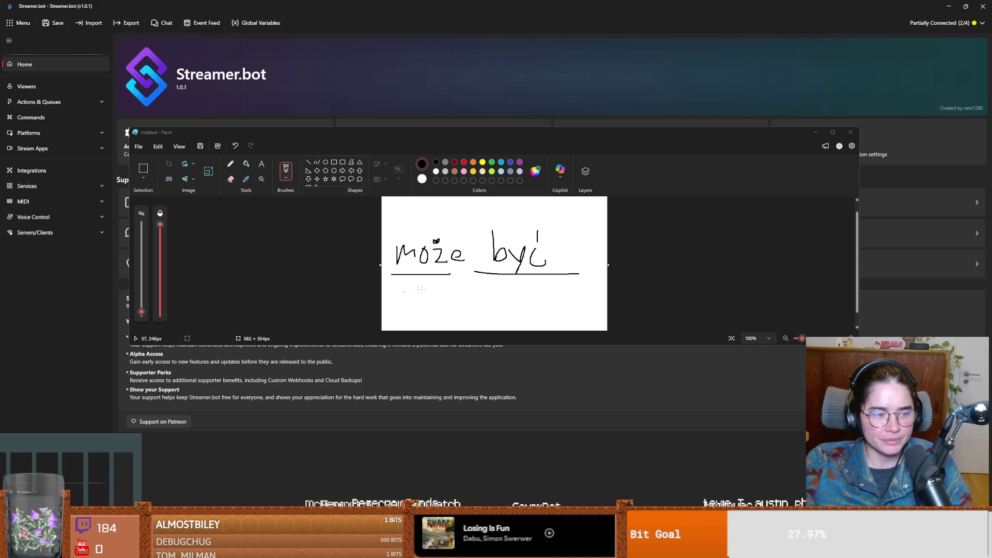
# - Cancel closing Paint to keep the unsaved note, then switch back to Godot
pyautogui.click(851, 132)
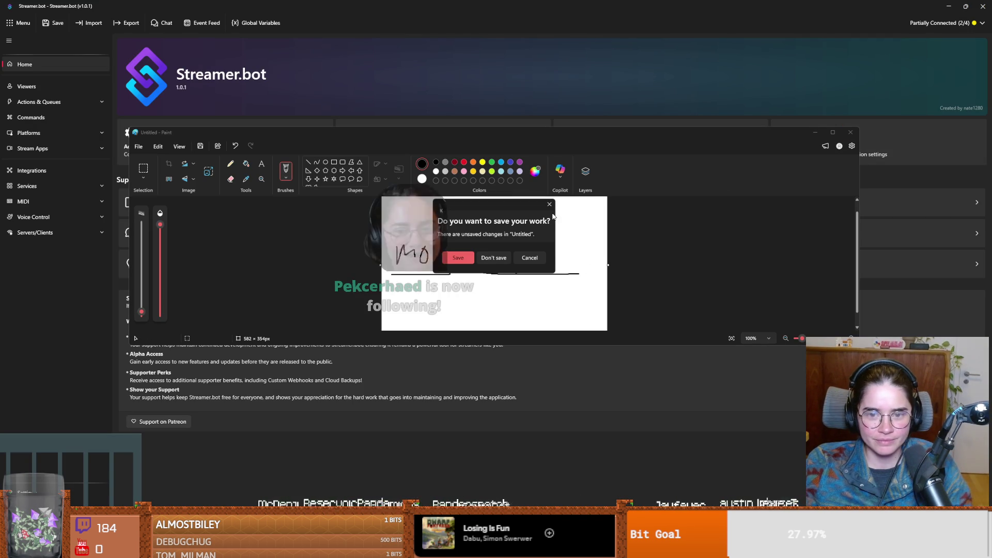
pyautogui.click(529, 257)
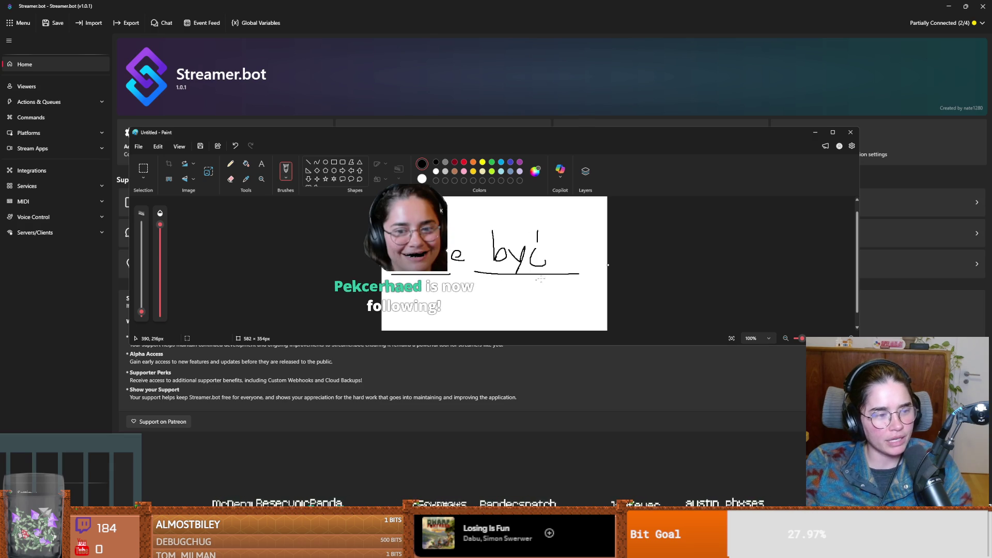
pyautogui.hotkey('alt', 'Tab')
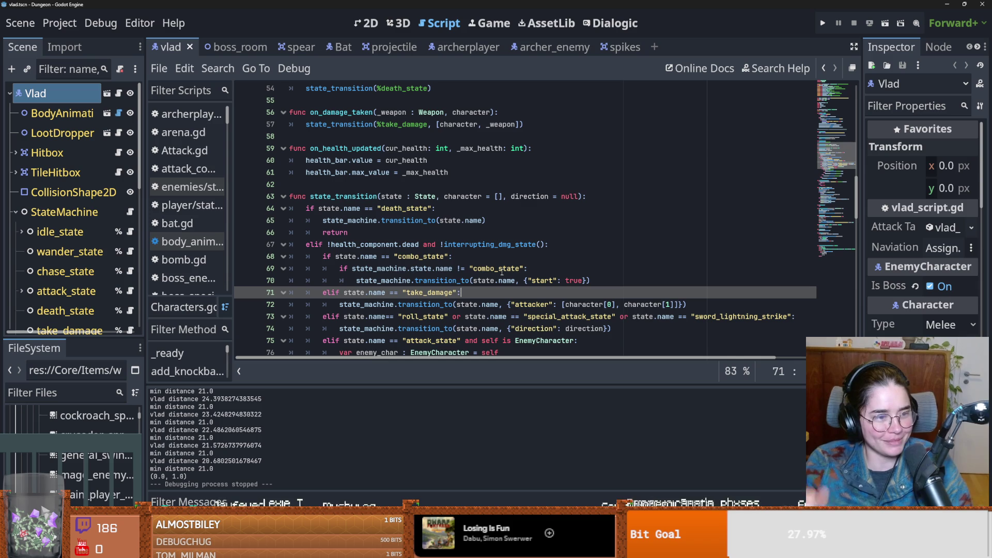
pyautogui.click(494, 244)
pyautogui.hotkey('ctrl', 's')
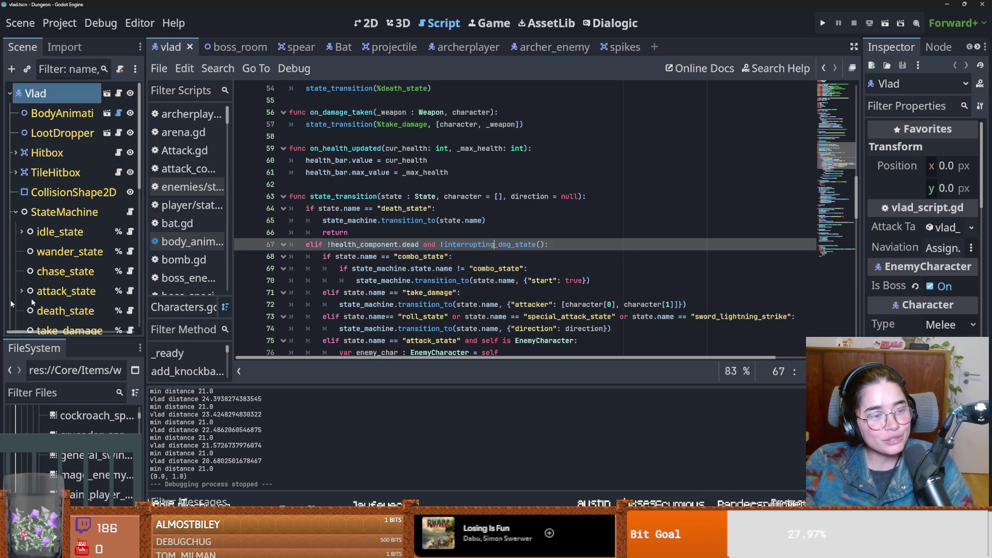
pyautogui.press('Down')
pyautogui.press('Down')
pyautogui.hotkey('ctrl', 's')
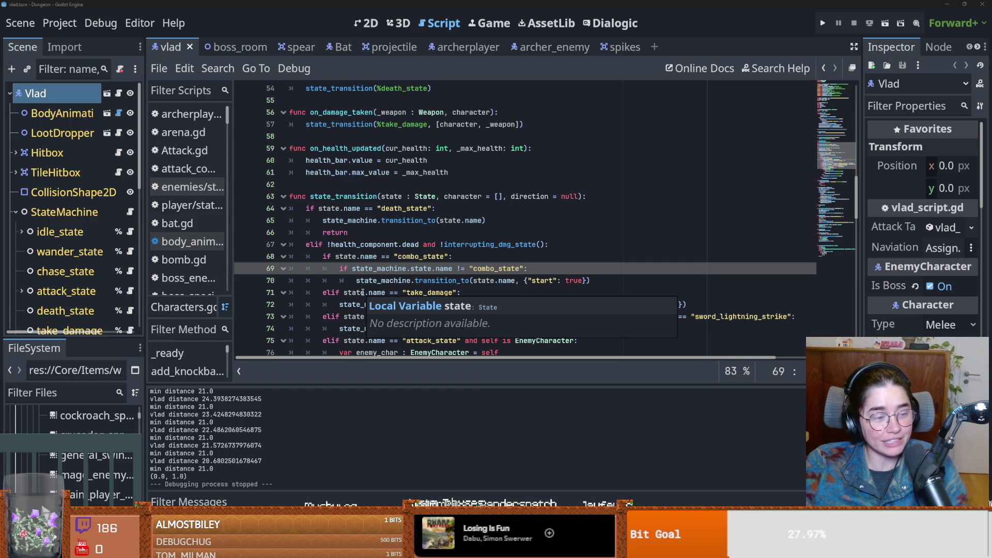
pyautogui.click(425, 244)
pyautogui.hotkey('ctrl', 's')
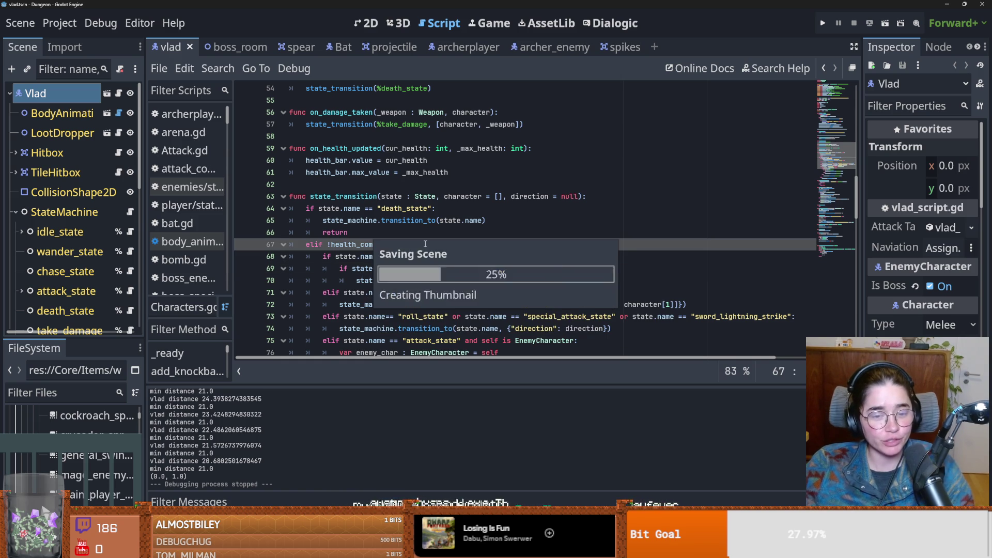
pyautogui.press('Up')
pyautogui.scroll(-4, 500, 258)
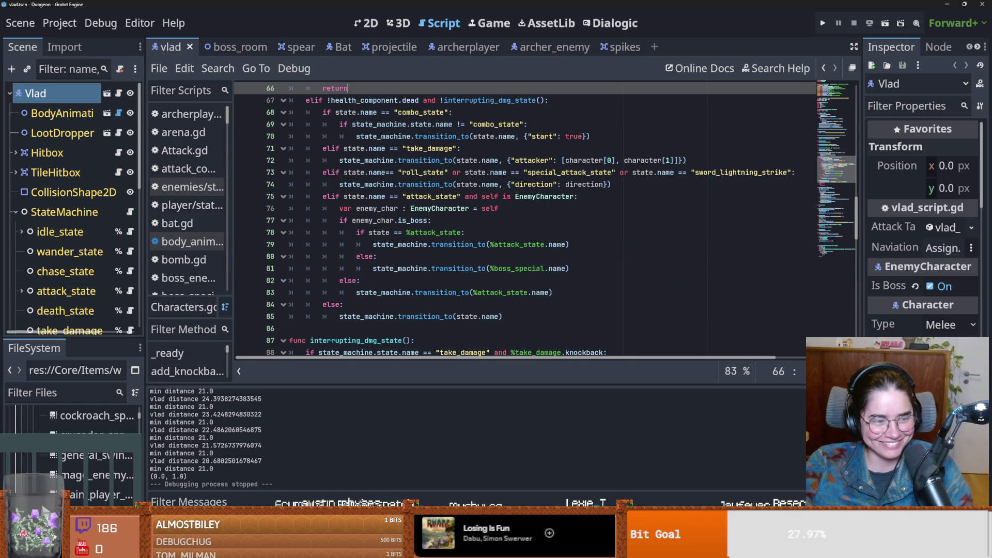
# - Review the boss_special and else lines of the boss branch, save, then switch to YouTube
pyautogui.click(494, 268)
pyautogui.hotkey('ctrl', 's')
pyautogui.scroll(1, 434, 293)
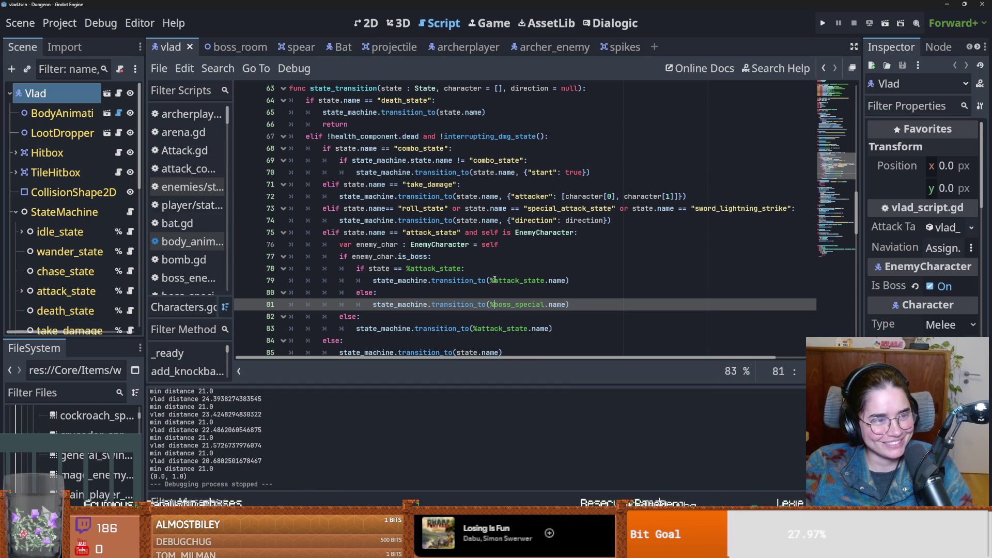
pyautogui.moveTo(460, 284)
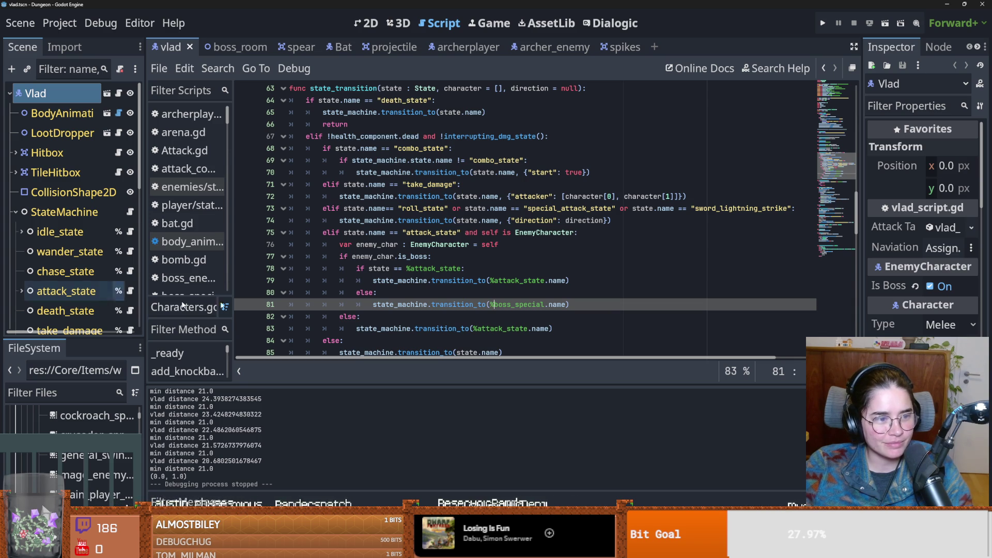
pyautogui.click(471, 292)
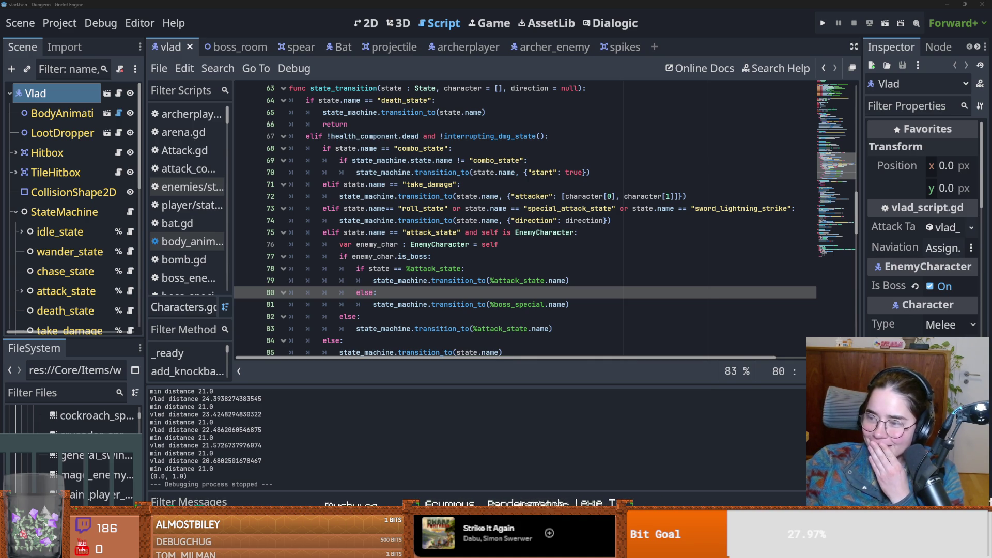
pyautogui.hotkey('alt', 'Tab')
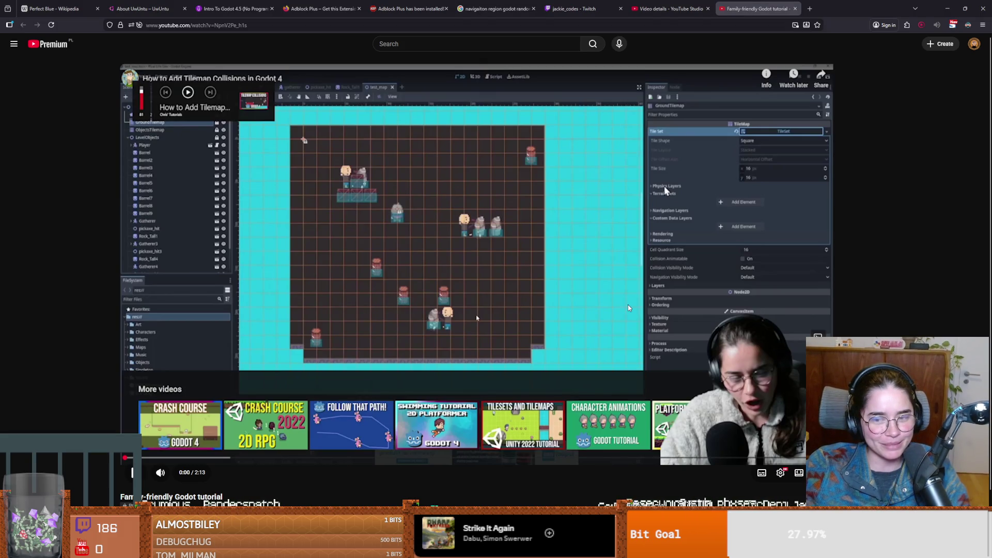
# - Play the Family-friendly Godot tutorial to about 2:11, pause it, and return to Godot
pyautogui.scroll(-1, 143, 465)
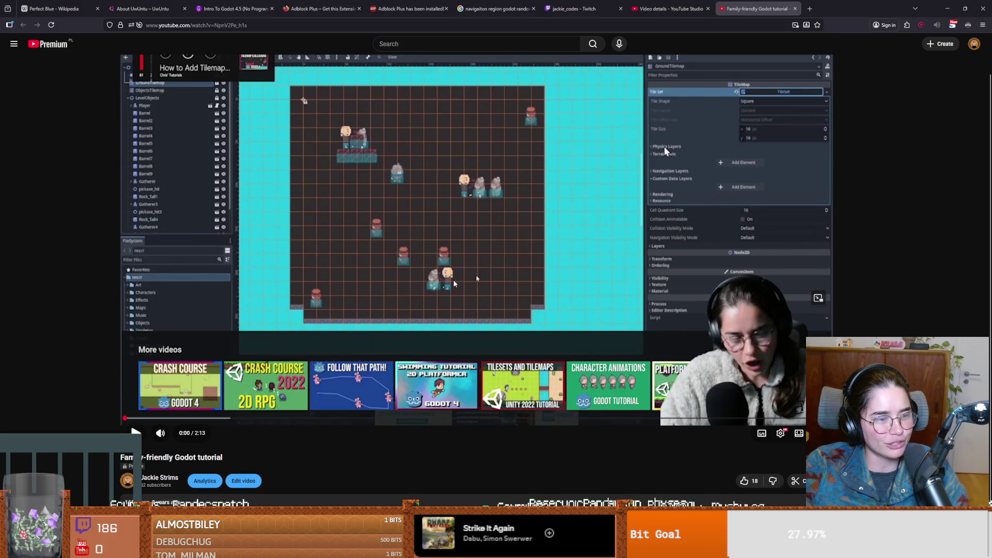
pyautogui.click(290, 296)
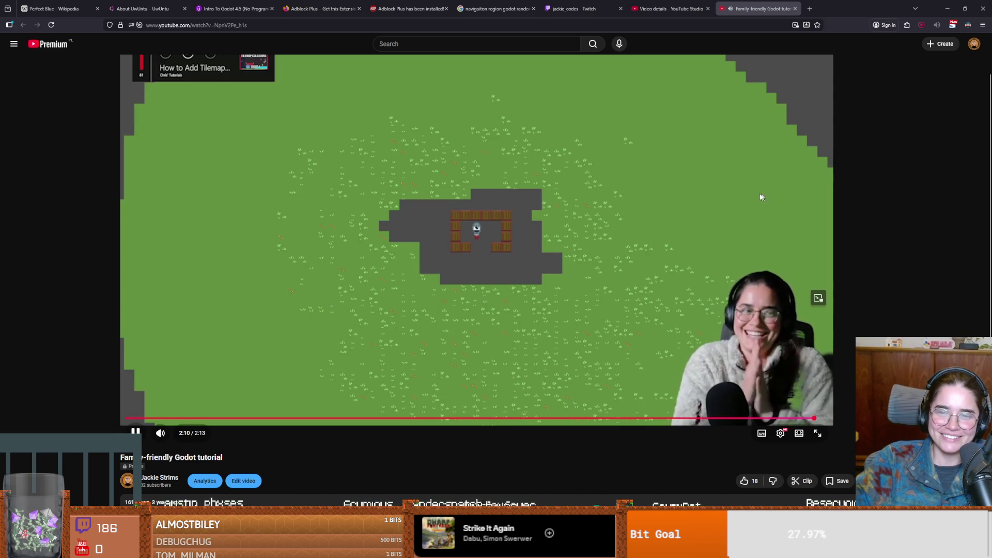
pyautogui.click(692, 195)
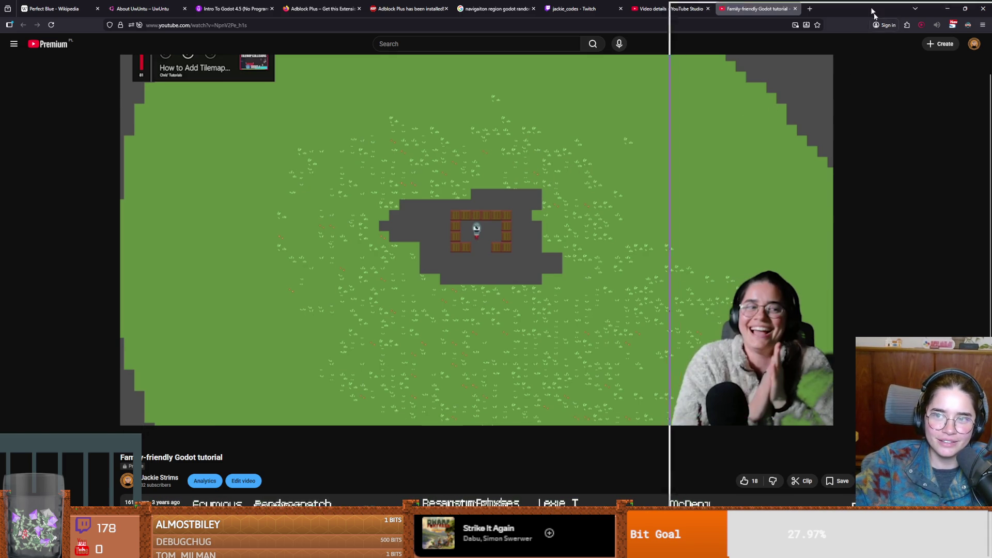
pyautogui.hotkey('alt', 'Tab')
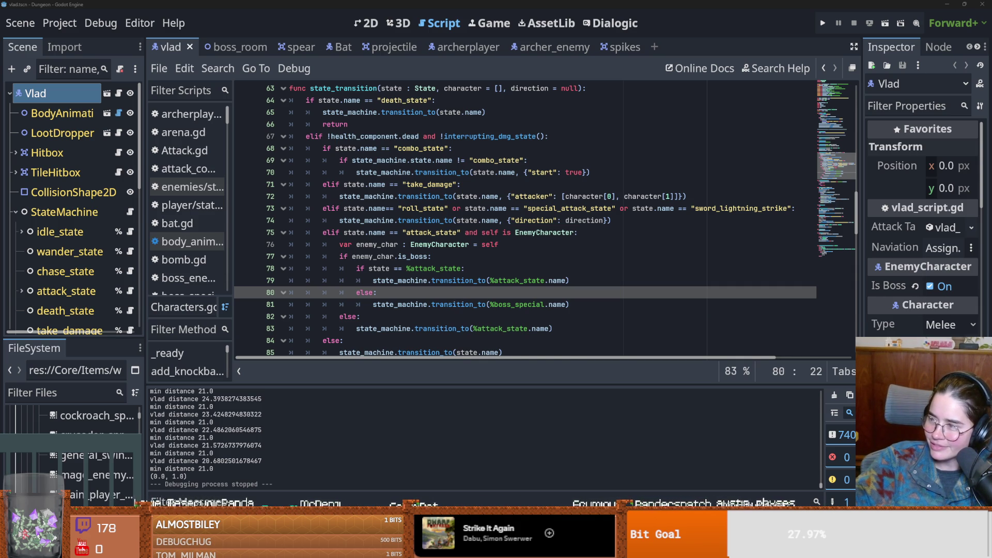
# - Switch from Godot to the browser showing the 'Scandinavia Freestyle Song' video
pyautogui.hotkey('alt', 'Tab')
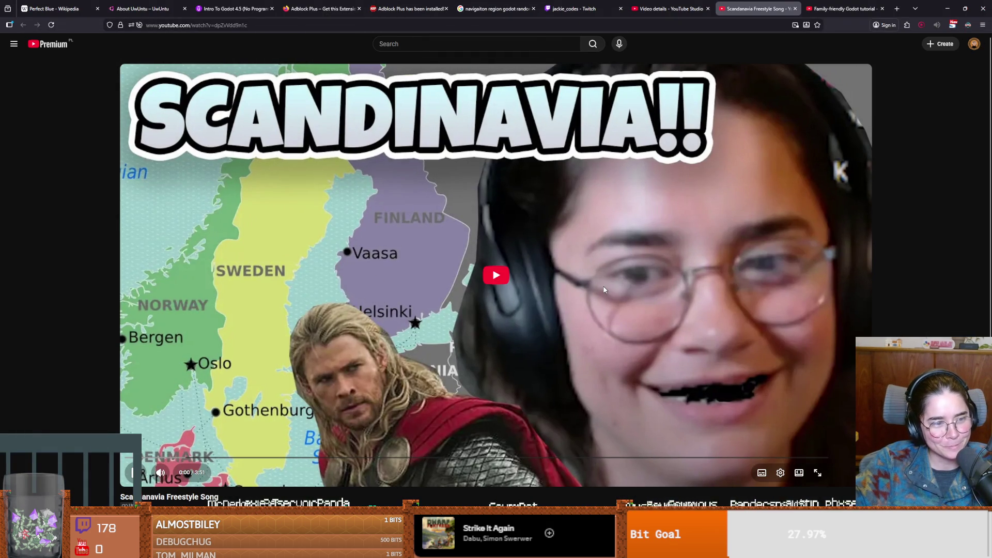
# - Start the Scandinavia video and boost its volume to 310% with the volume extension
pyautogui.click(604, 290)
pyautogui.click(610, 302)
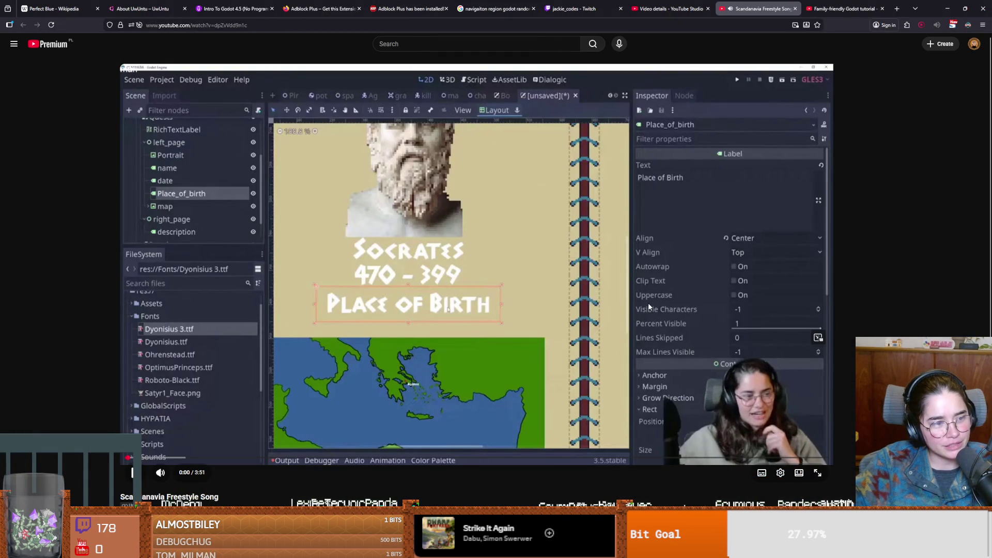
pyautogui.click(583, 309)
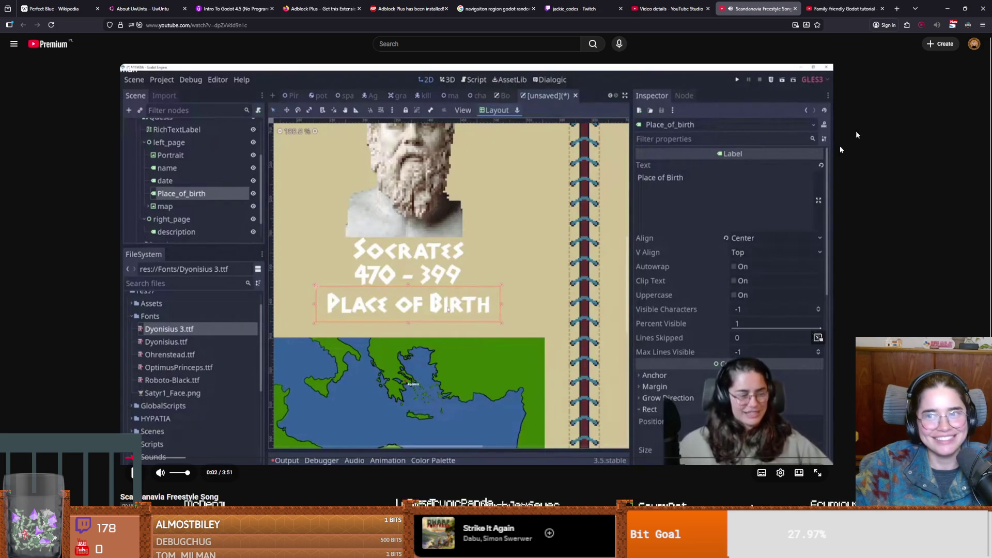
pyautogui.click(937, 25)
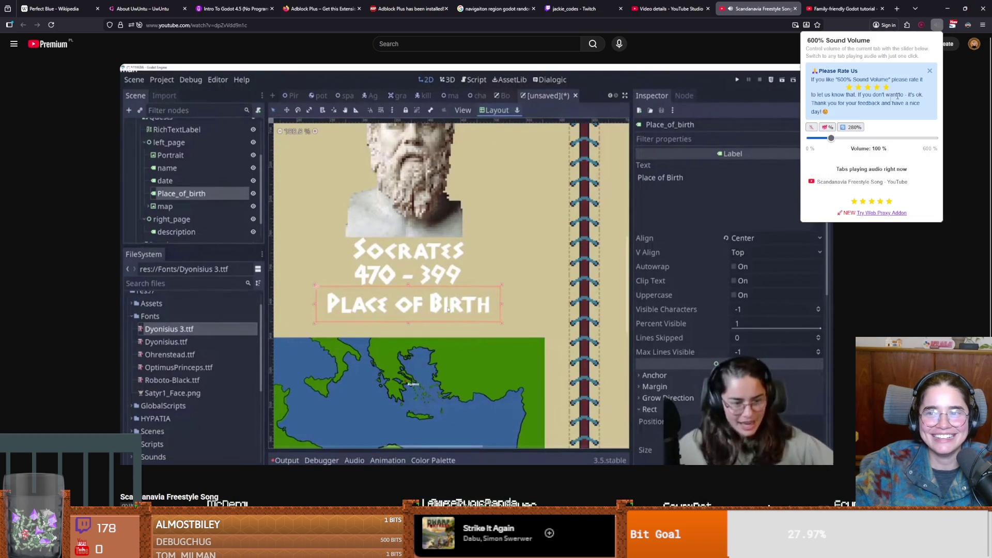
pyautogui.click(874, 138)
pyautogui.click(695, 327)
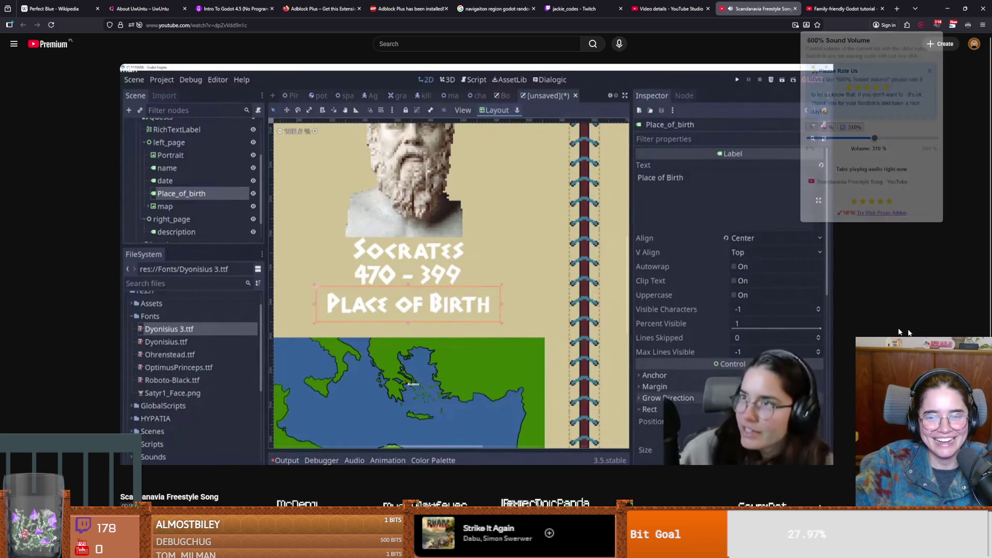
# - Pause and resume the video, let it play nearly to the end, then return to Godot
pyautogui.click(741, 338)
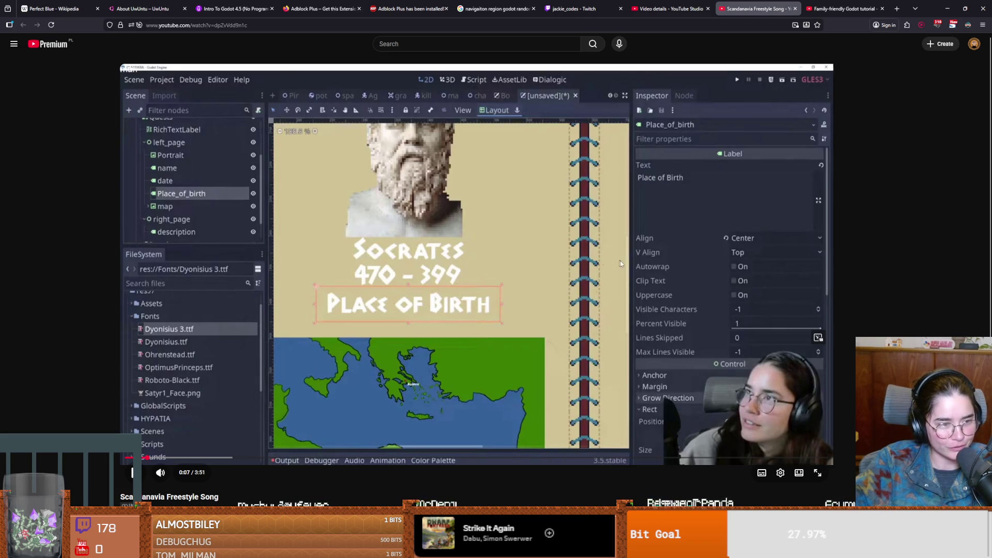
pyautogui.click(482, 223)
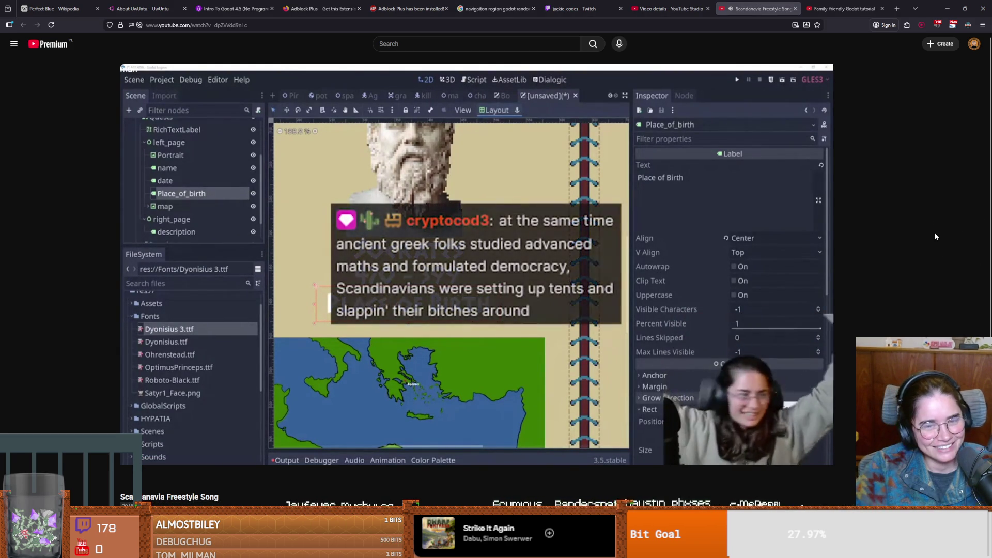
pyautogui.moveTo(462, 254)
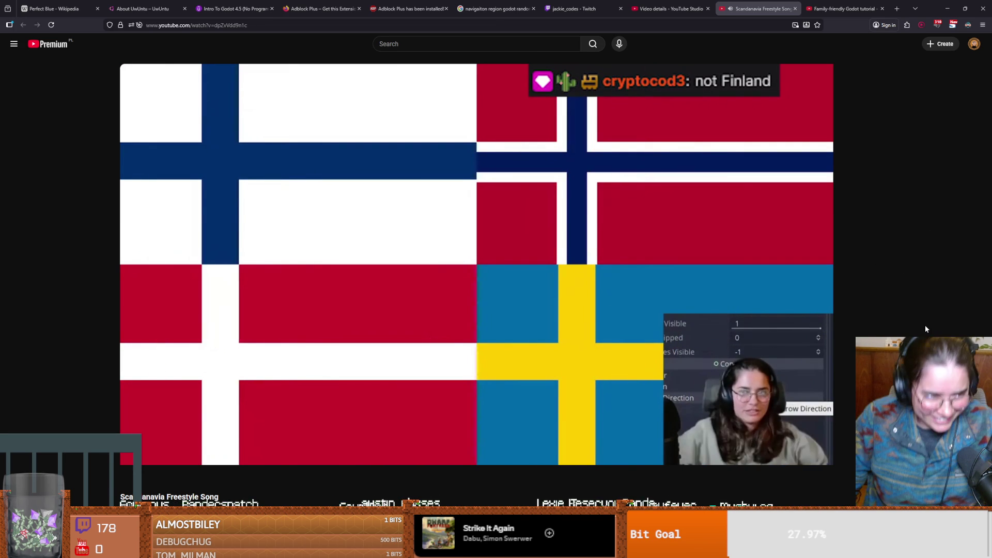
pyautogui.moveTo(788, 336)
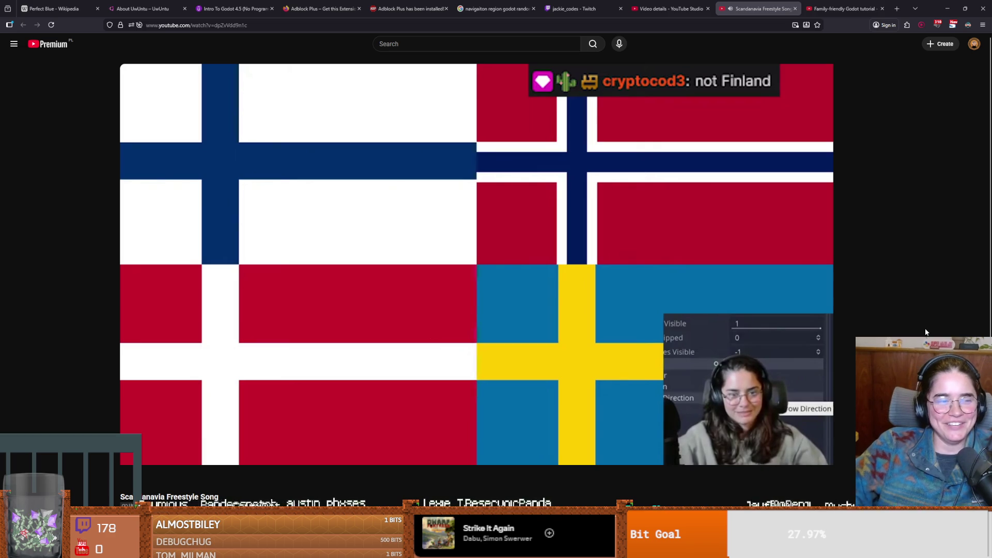
pyautogui.moveTo(838, 364)
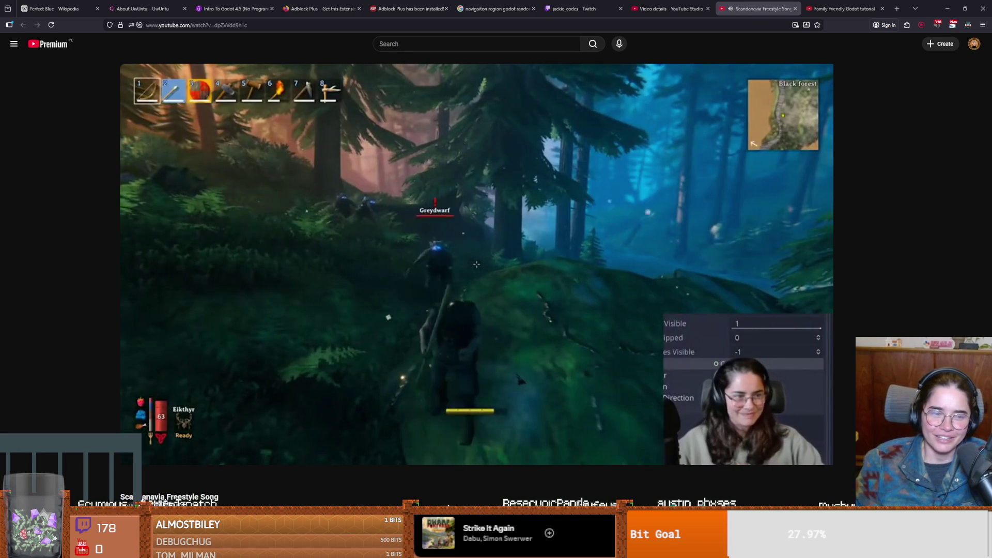
pyautogui.moveTo(808, 488)
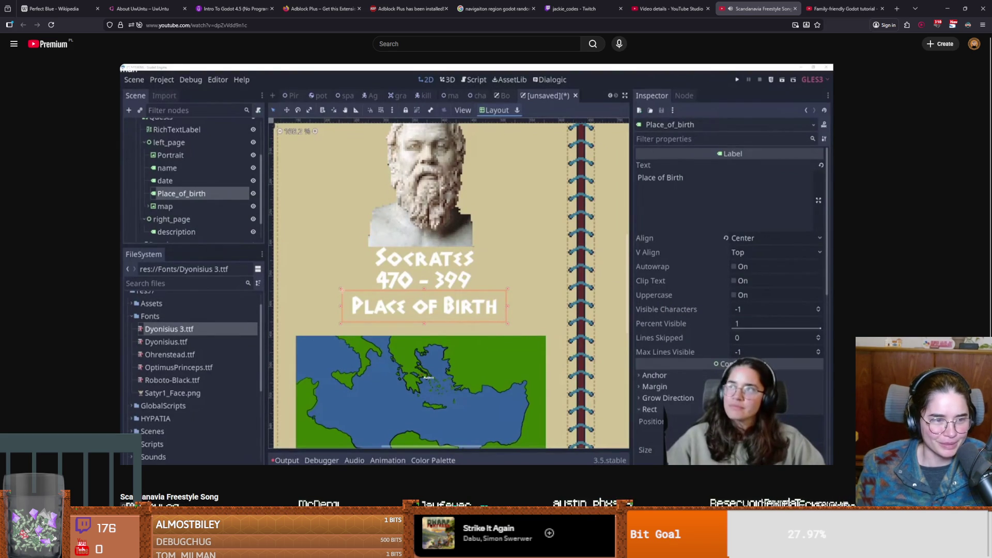
pyautogui.moveTo(795, 385)
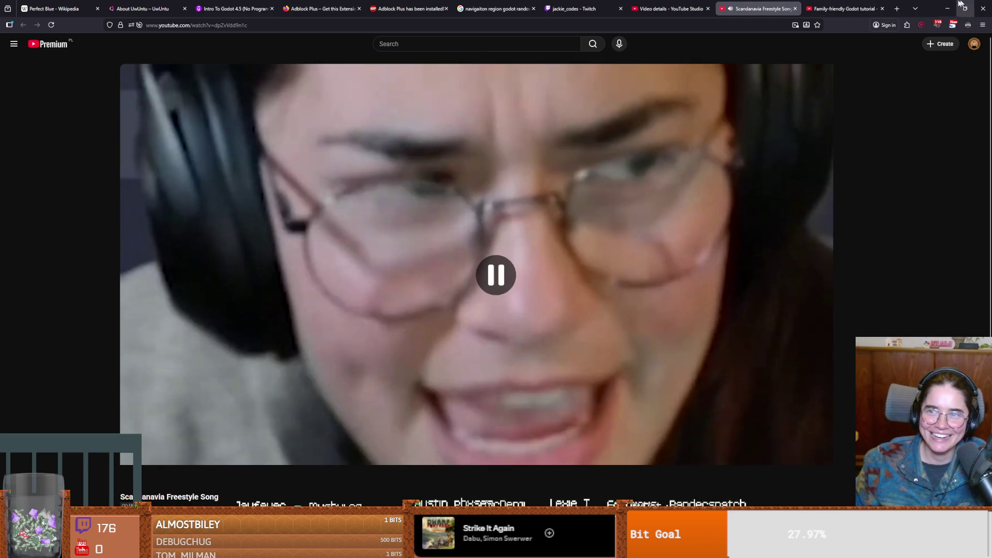
pyautogui.hotkey('alt', 'Tab')
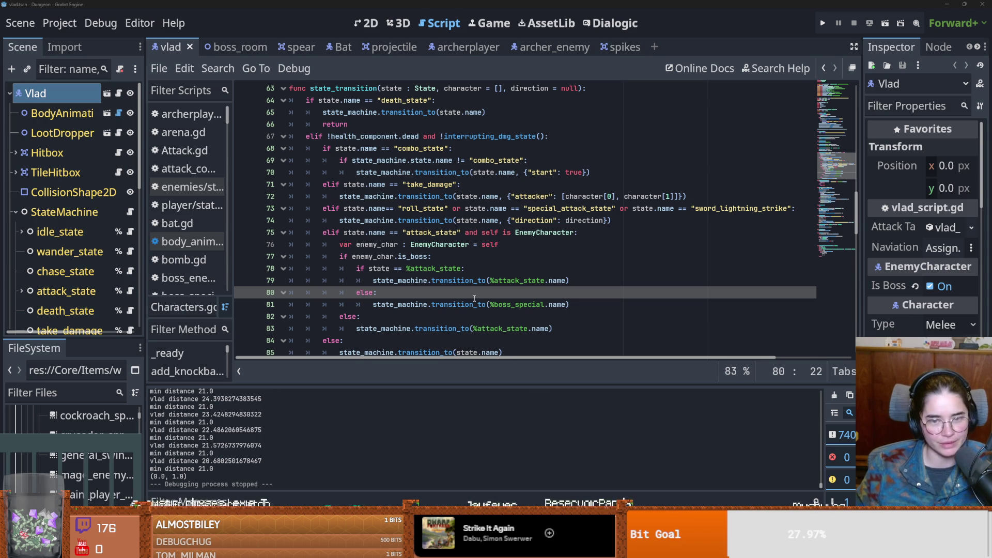
# - Review lines 78–81 of Vlad's boss branch, then run the game for a test
pyautogui.click(542, 302)
pyautogui.click(410, 268)
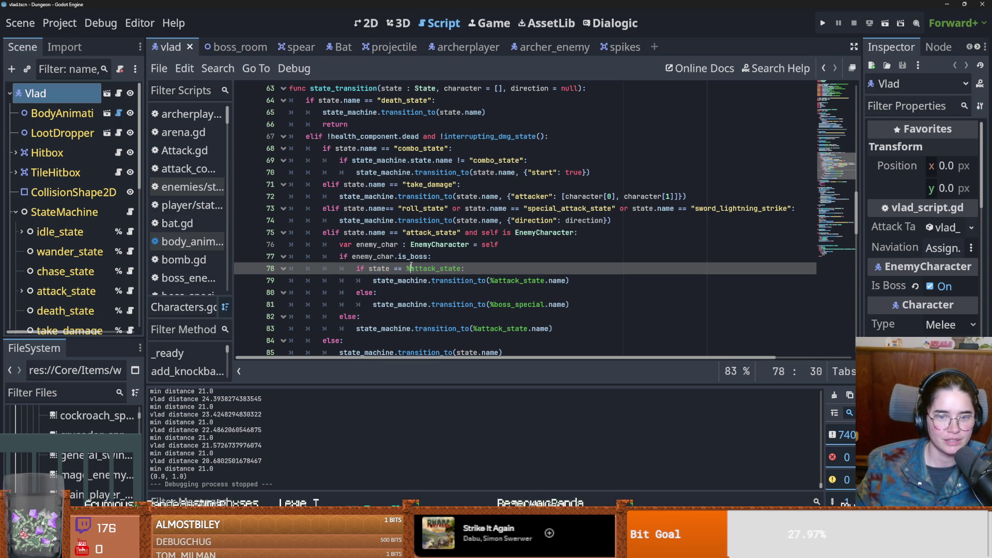
pyautogui.click(441, 280)
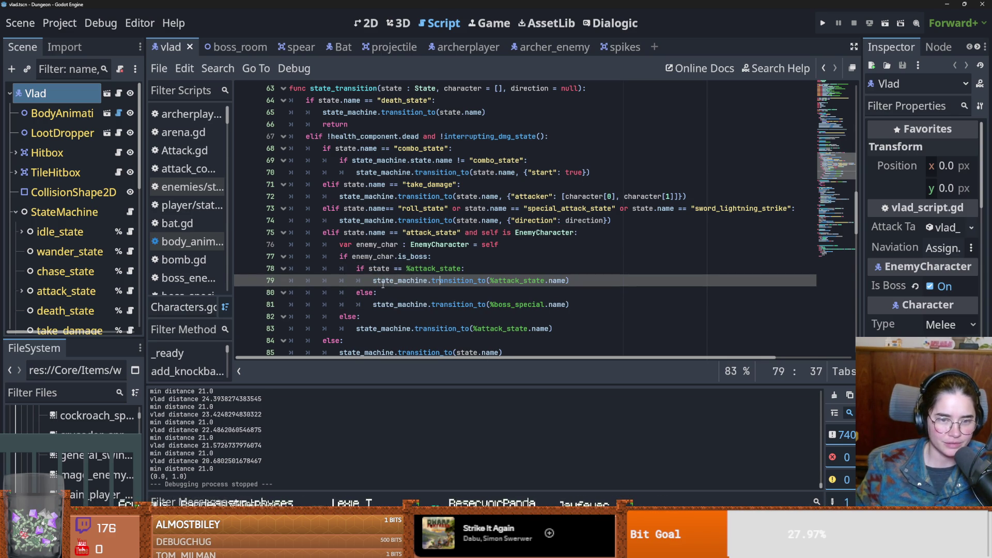
pyautogui.moveTo(419, 281)
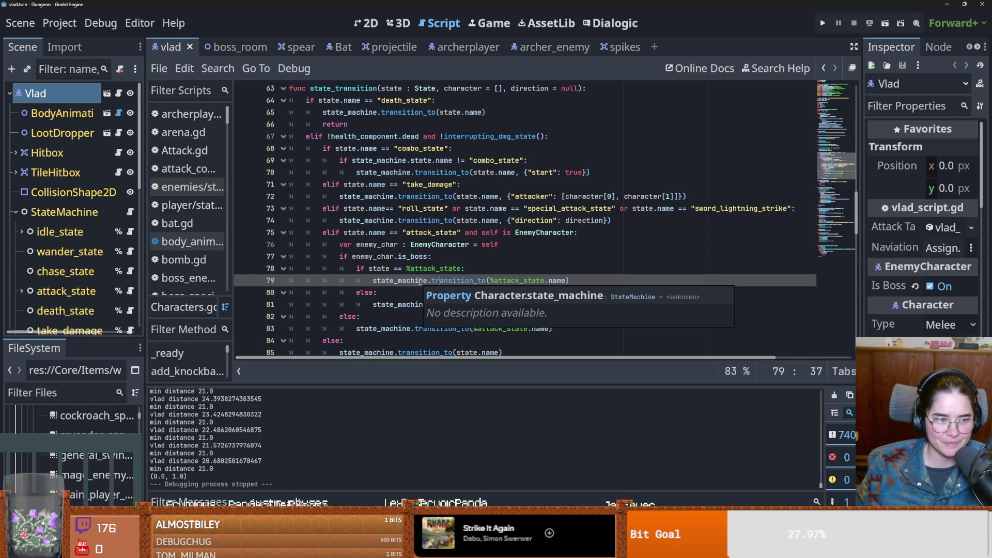
pyautogui.click(461, 270)
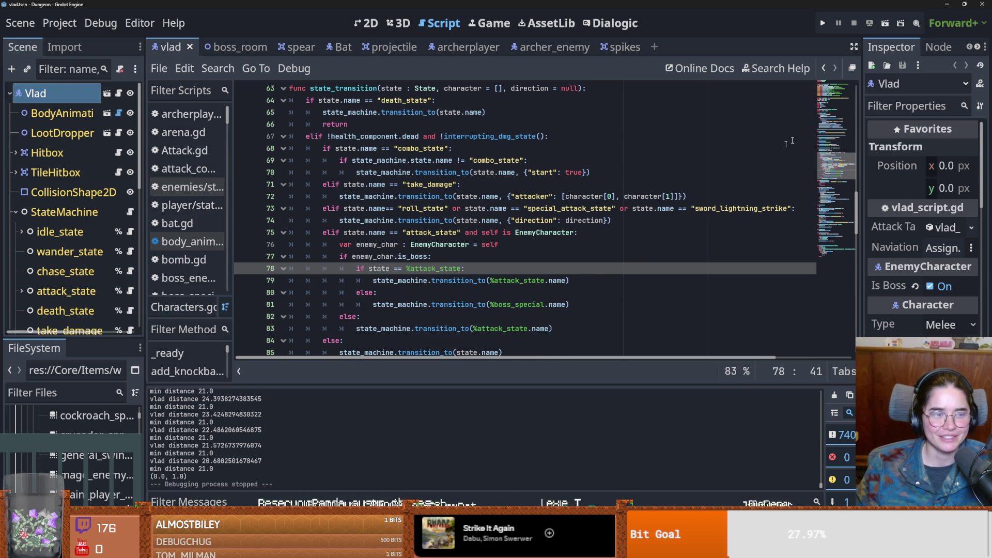
pyautogui.click(821, 23)
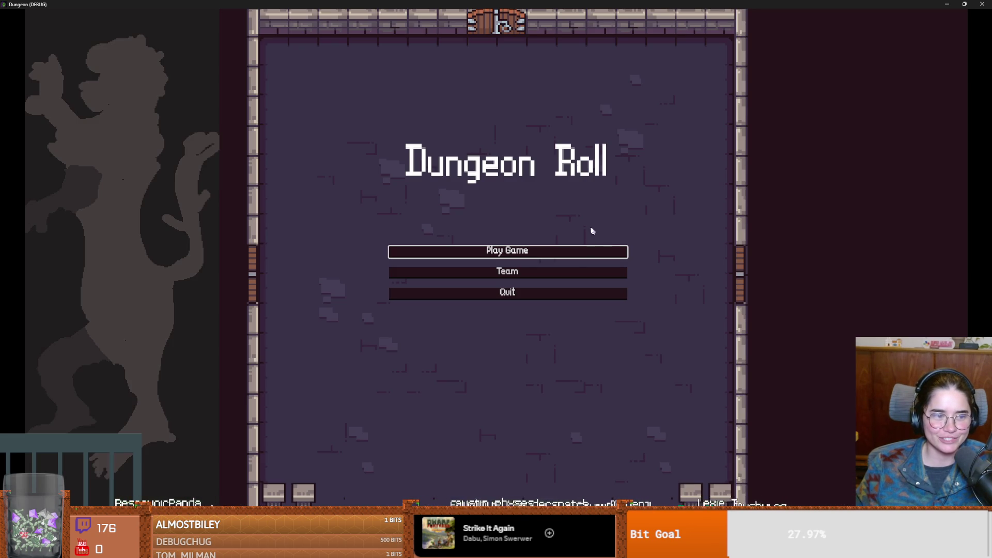
# - Start a new run as the Warrior and teleport before the boss with tp_to_before_boss
pyautogui.click(529, 257)
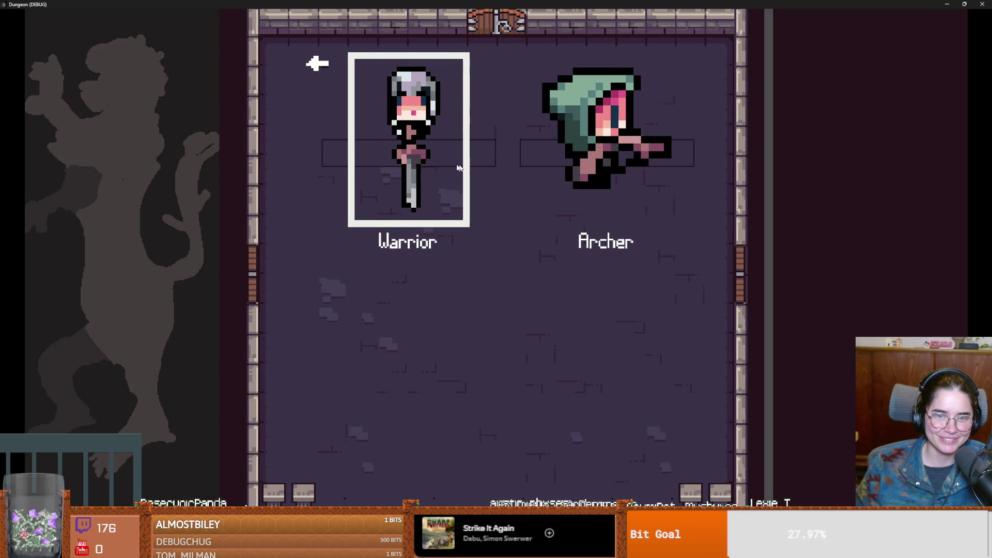
pyautogui.press('Return')
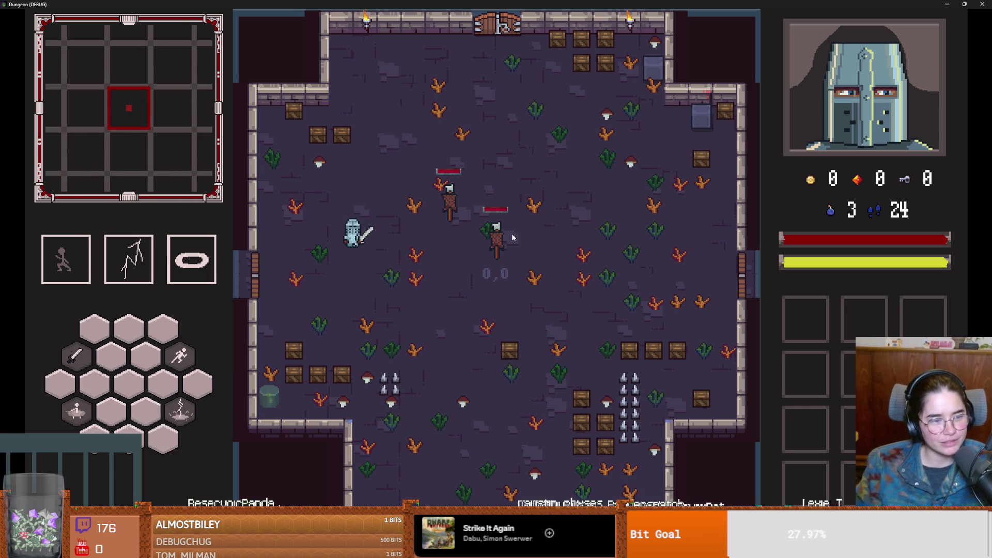
pyautogui.press('`')
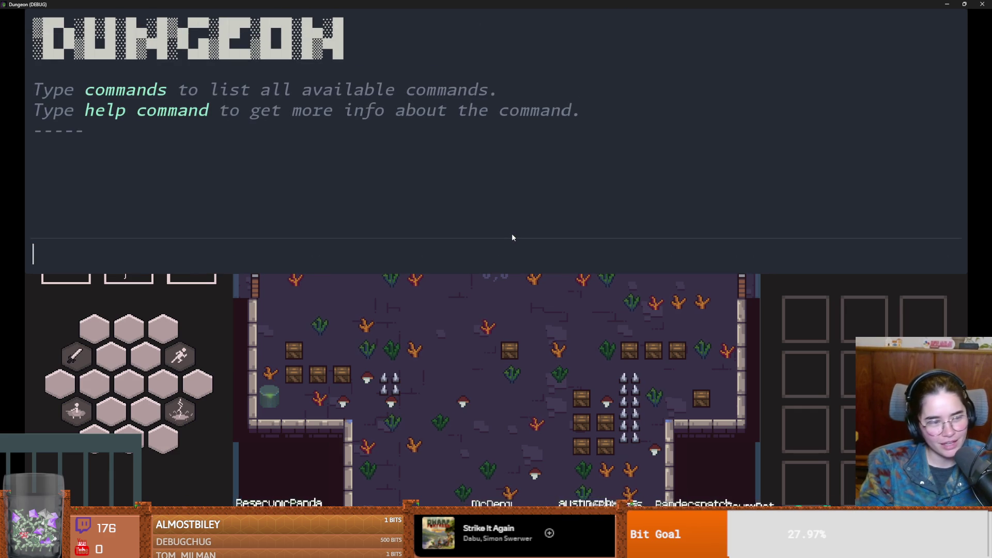
pyautogui.write('tp')
pyautogui.press('Tab')
pyautogui.press('Return')
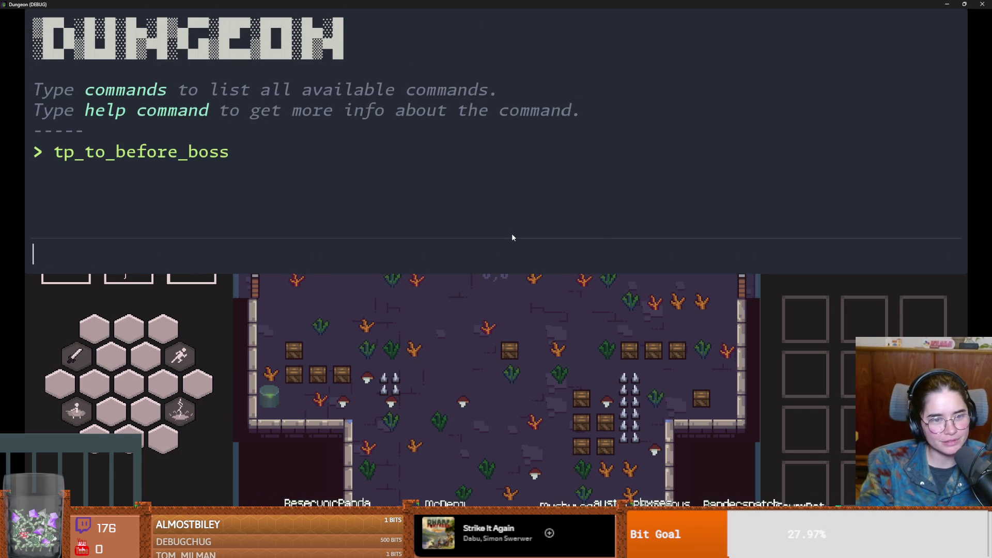
pyautogui.press('`')
# - Walk the knight into Vlad's room and dismiss his greeting dialogue
pyautogui.press('s')
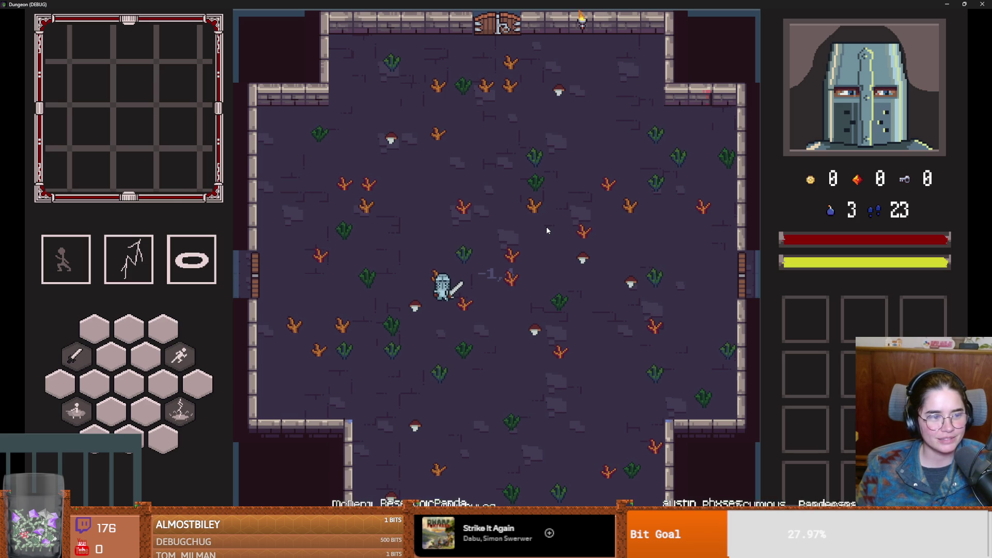
pyautogui.press('a')
pyautogui.press('s')
pyautogui.press('s')
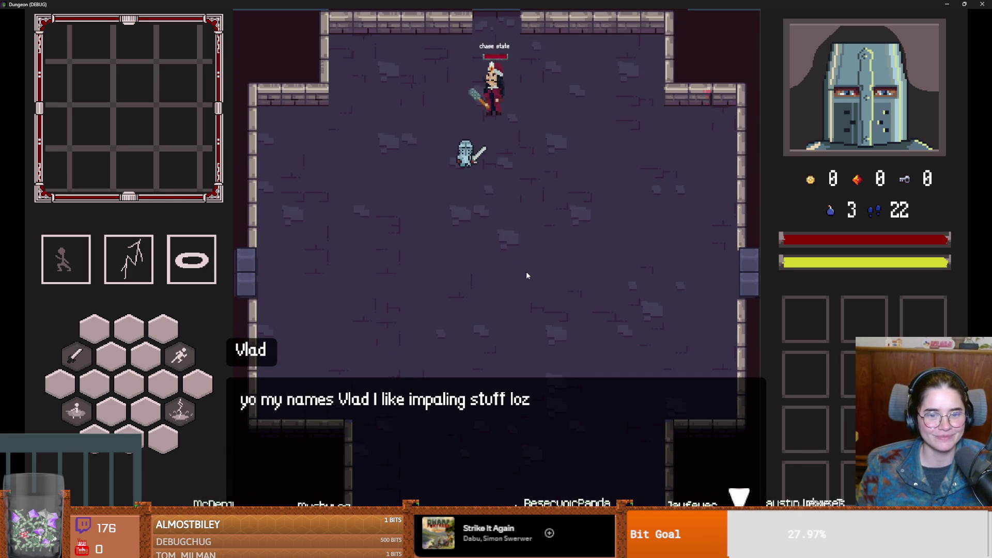
pyautogui.press('s')
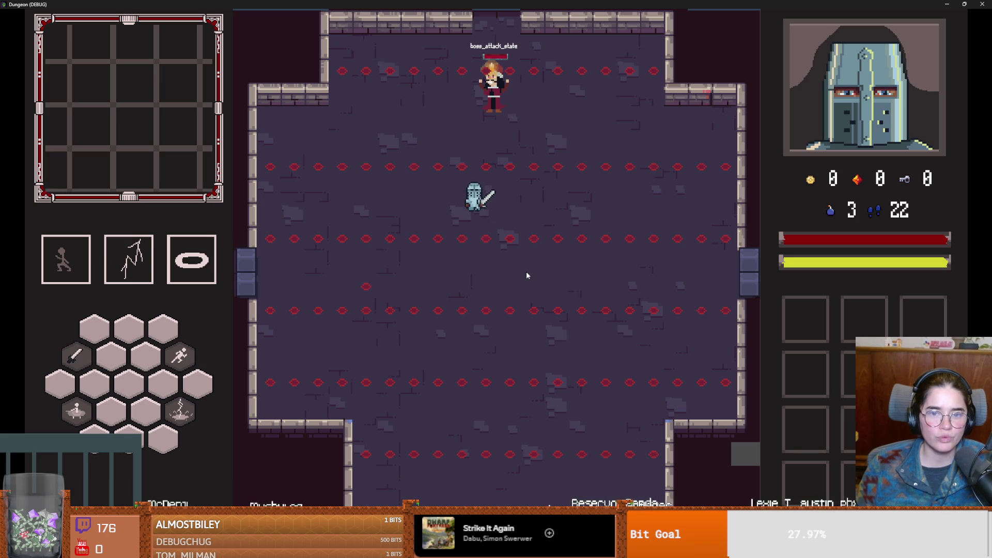
# - Fight Vlad, dodging his projectile rows, then close the game window
pyautogui.press('s')
pyautogui.press('a')
pyautogui.press('s')
pyautogui.press('a')
pyautogui.press('w')
pyautogui.press('s')
pyautogui.press('a')
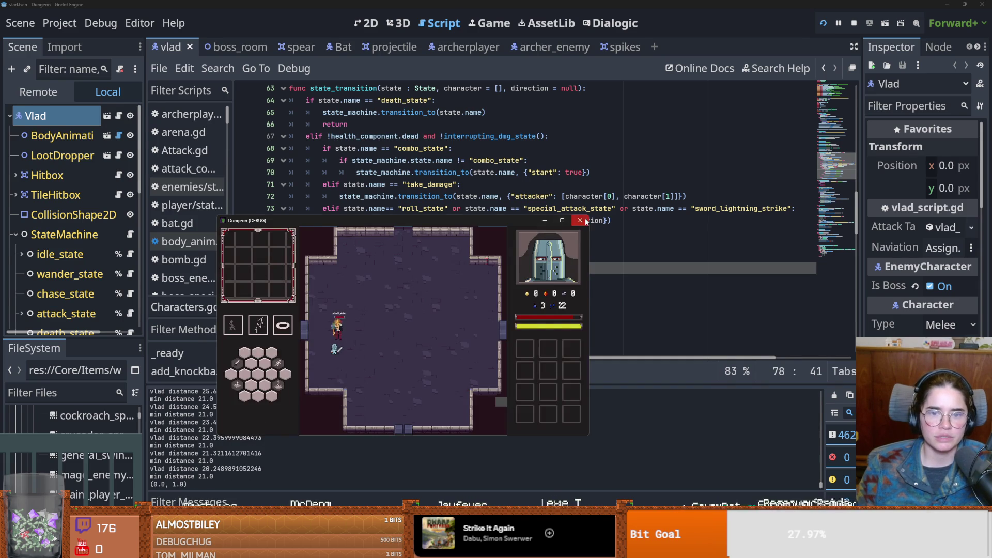
pyautogui.click(580, 221)
pyautogui.hotkey('ctrl', 's')
pyautogui.hotkey('ctrl', 's')
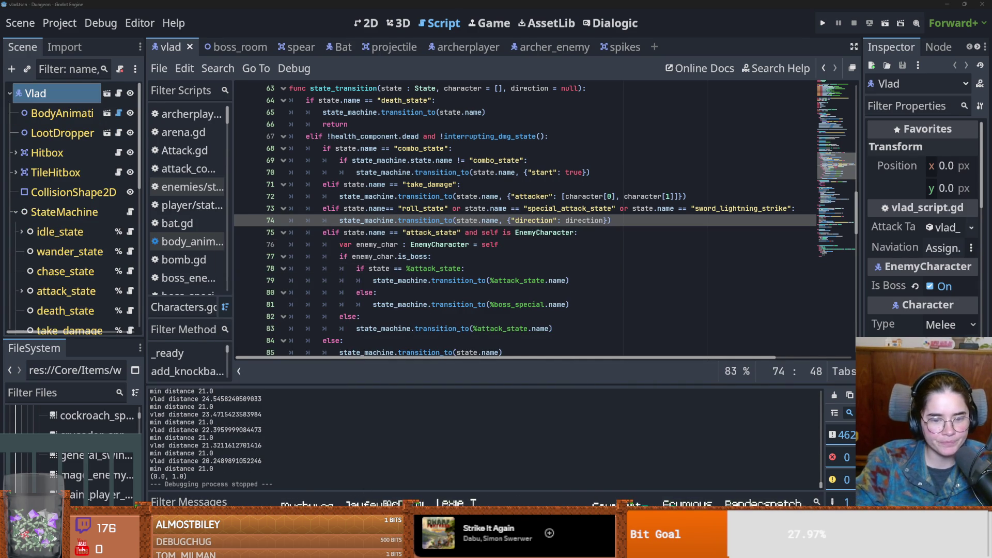
# - Switch to Aseprite, then open and cancel the File > Open browser
pyautogui.hotkey('alt', 'Tab')
pyautogui.scroll(2, 310, 222)
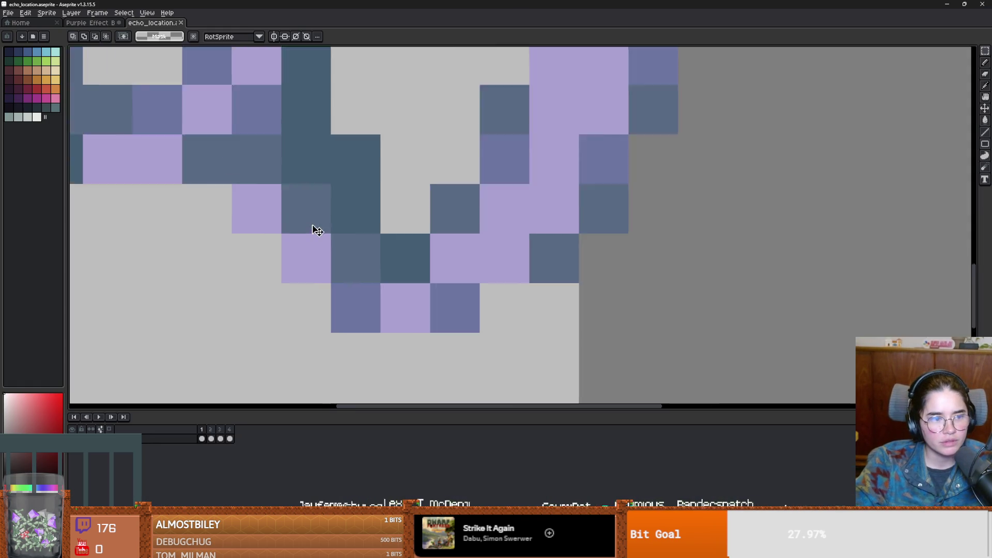
pyautogui.scroll(-4, 377, 283)
pyautogui.click(8, 12)
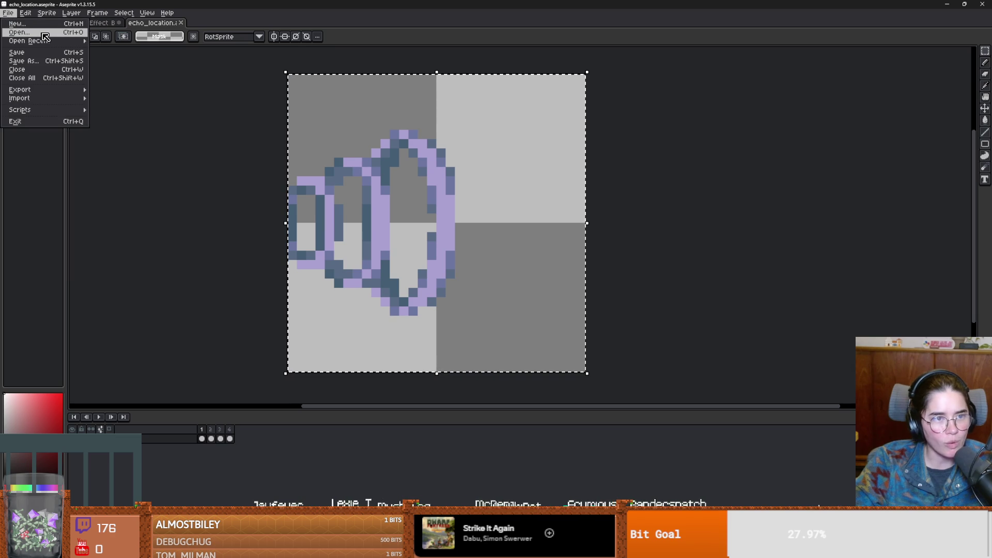
pyautogui.click(43, 33)
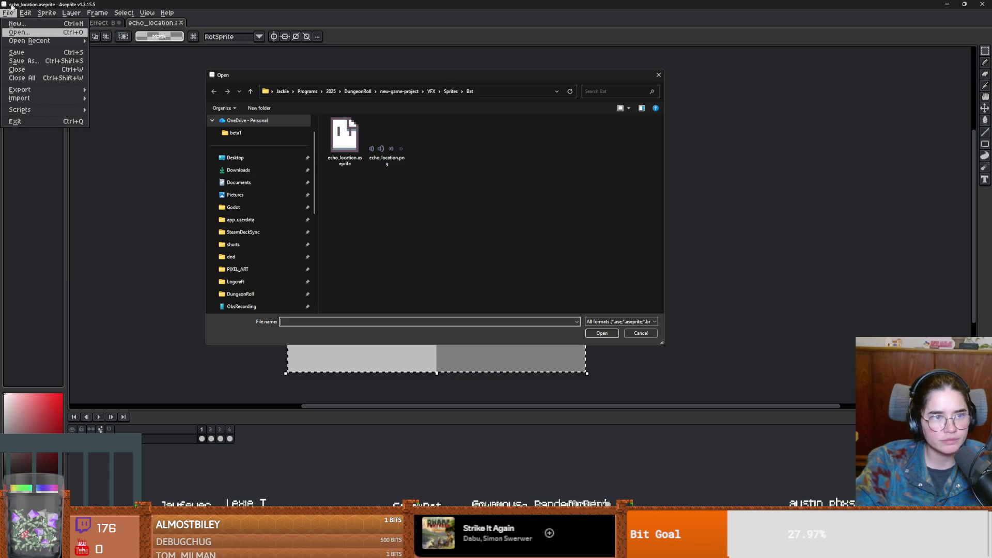
pyautogui.click(641, 333)
# - Open Vlad_SpriteSheet.png, then Vlad.aseprite, from File > Open Recent
pyautogui.scroll(2, 230, 141)
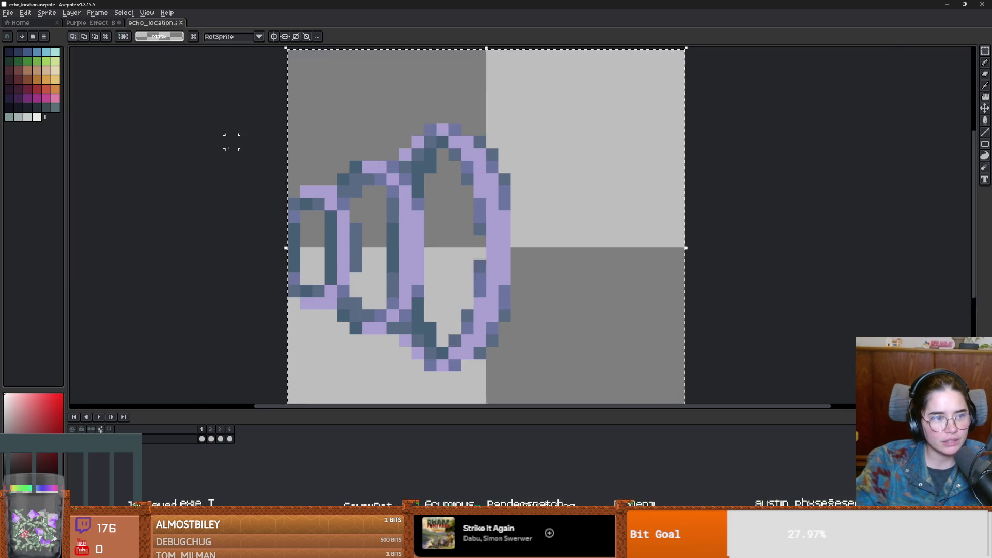
pyautogui.click(10, 15)
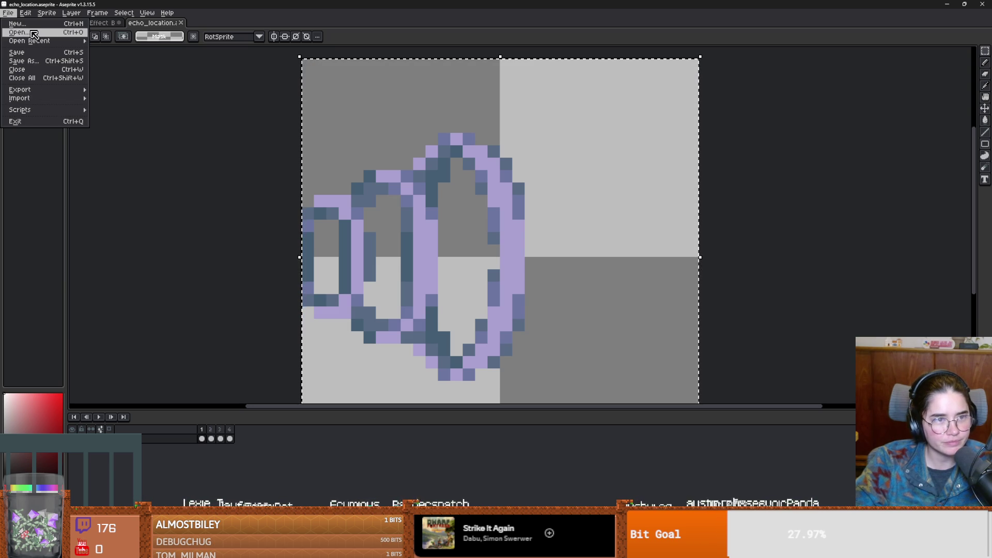
pyautogui.moveTo(39, 42)
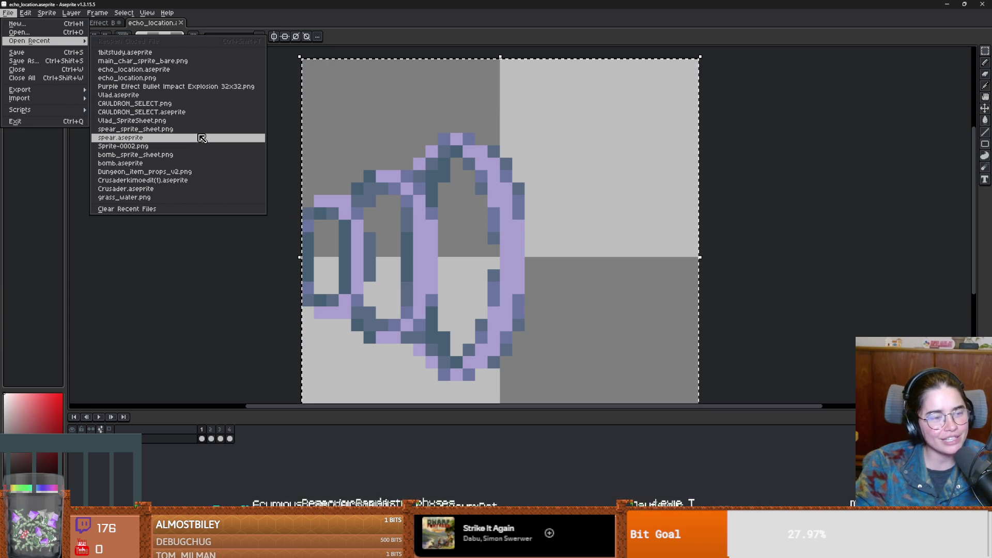
pyautogui.click(168, 121)
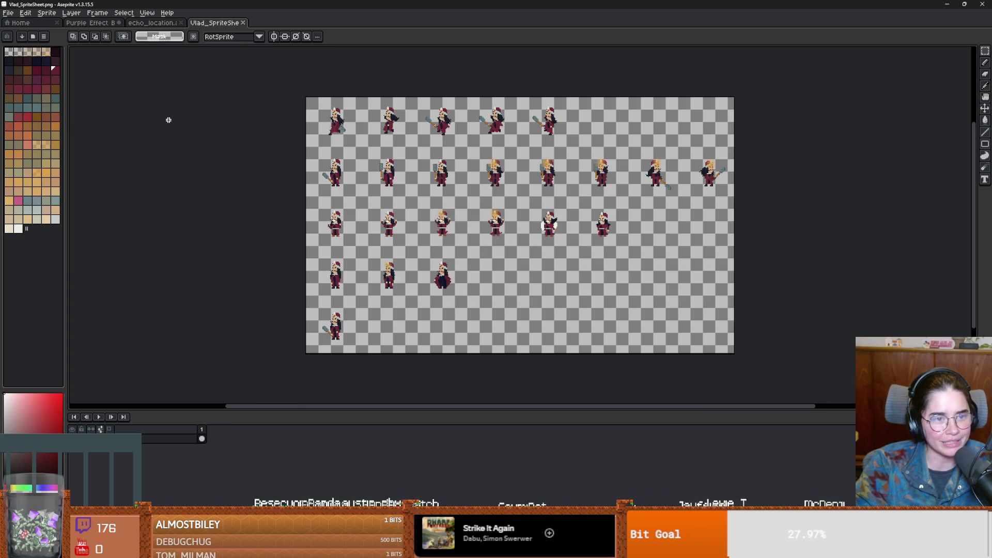
pyautogui.click(8, 12)
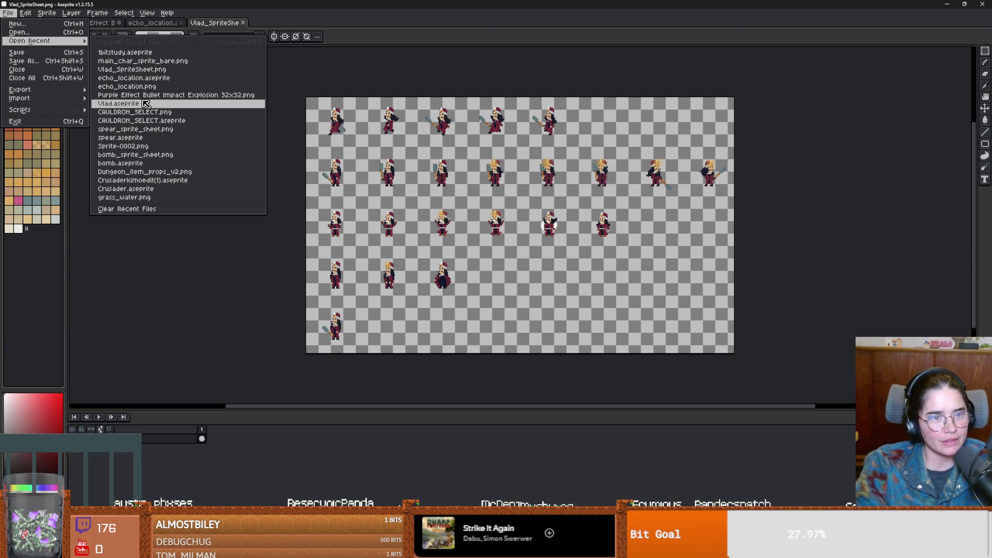
pyautogui.click(145, 103)
# - Select every cel across all frames, flip them horizontally with Shift+H, and play to check
pyautogui.scroll(2, 535, 221)
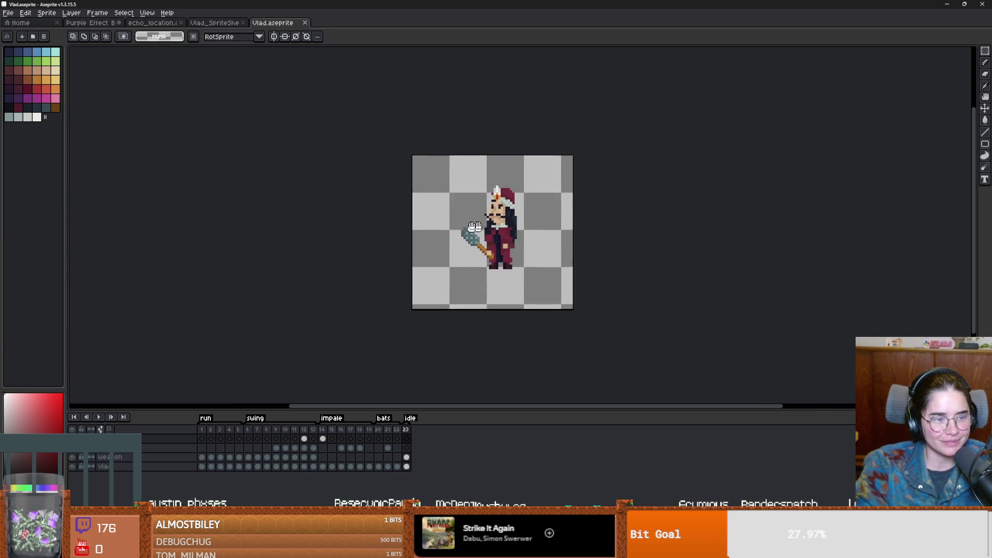
pyautogui.scroll(-1, 173, 224)
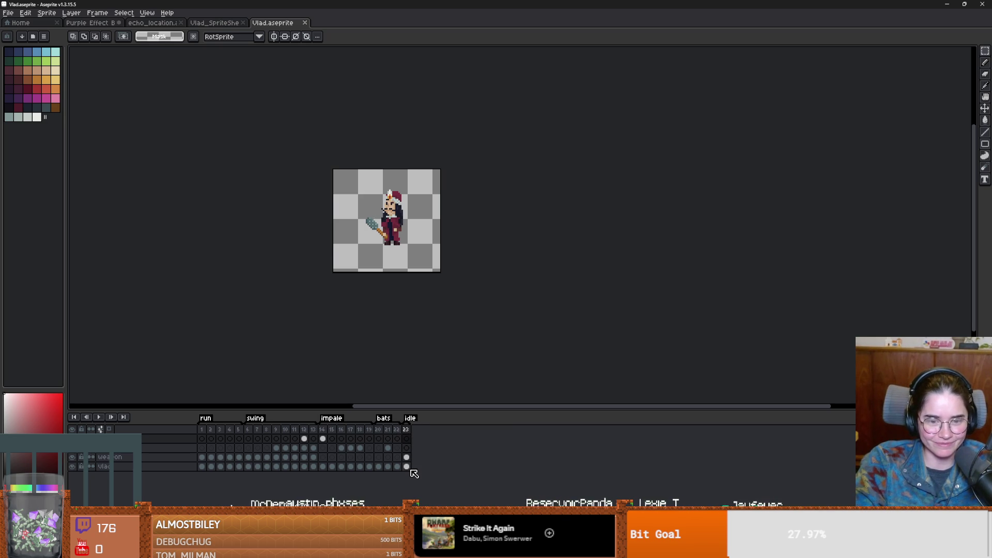
pyautogui.moveTo(411, 471); pyautogui.dragTo(178, 429)
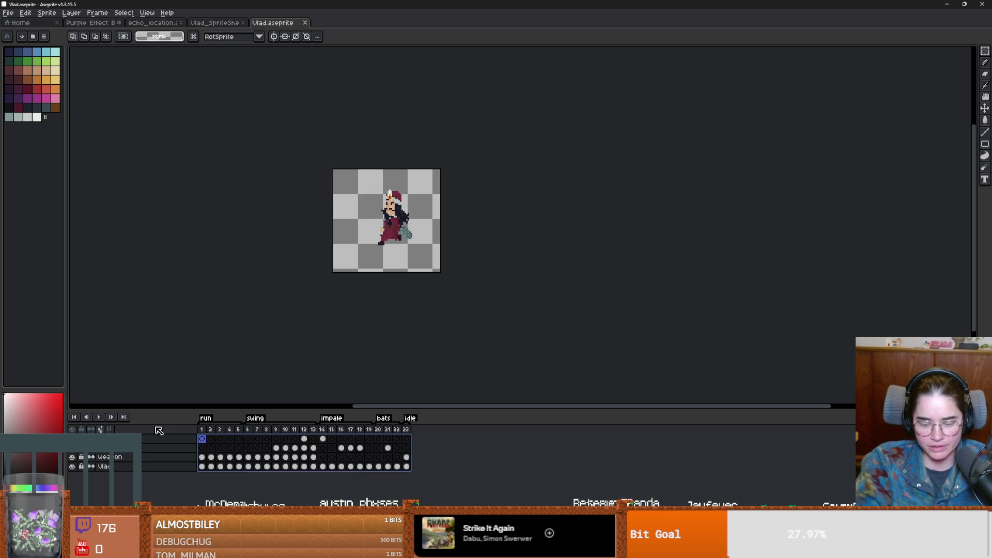
pyautogui.hotkey('shift', 'h')
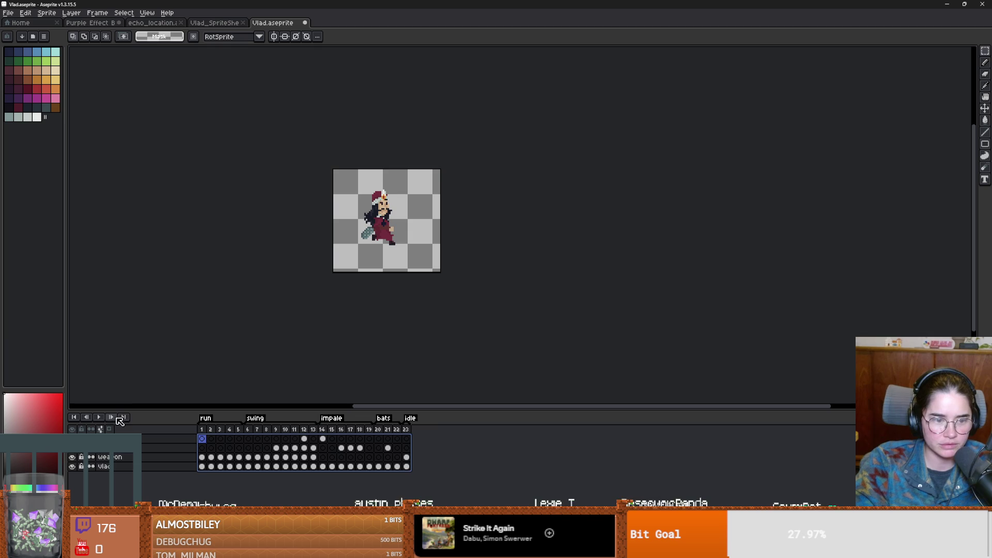
pyautogui.click(101, 417)
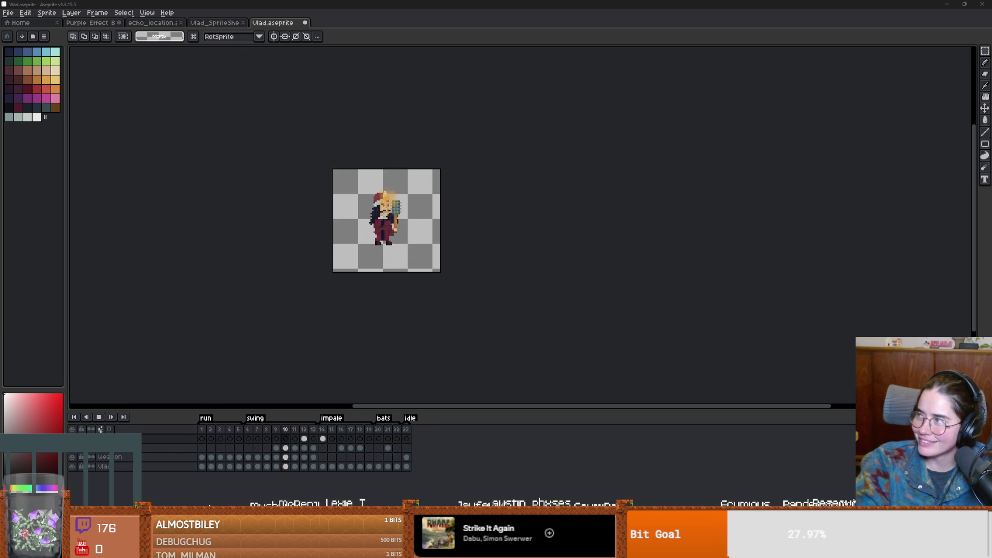
# - Save Vlad.aseprite, closing the File menu without exporting
pyautogui.hotkey('alt', 'Tab')
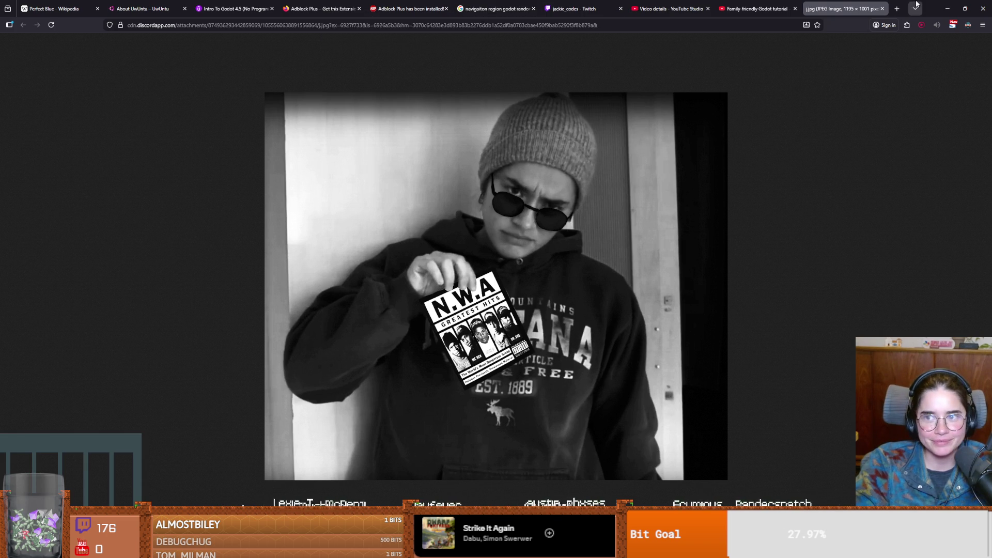
pyautogui.hotkey('alt', 'Tab')
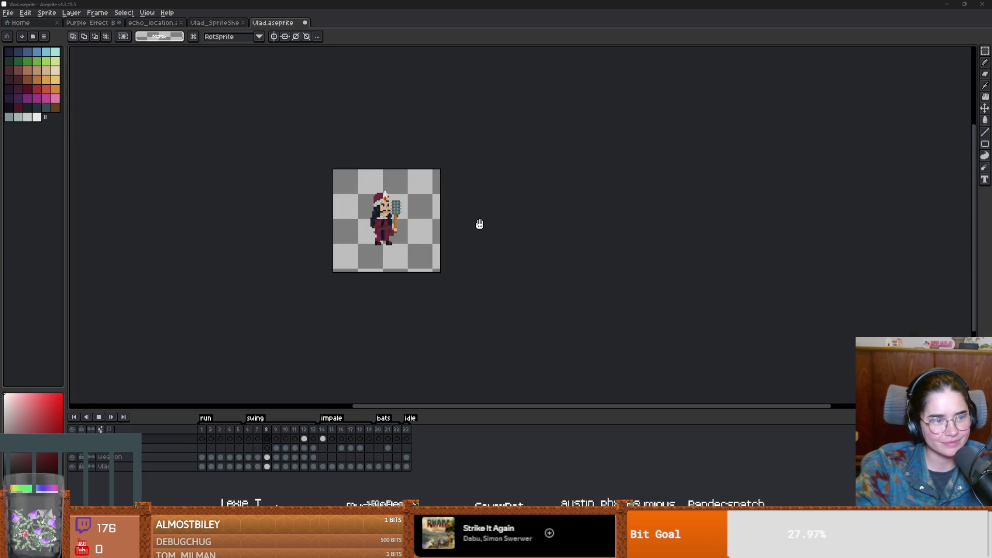
pyautogui.hotkey('ctrl', 's')
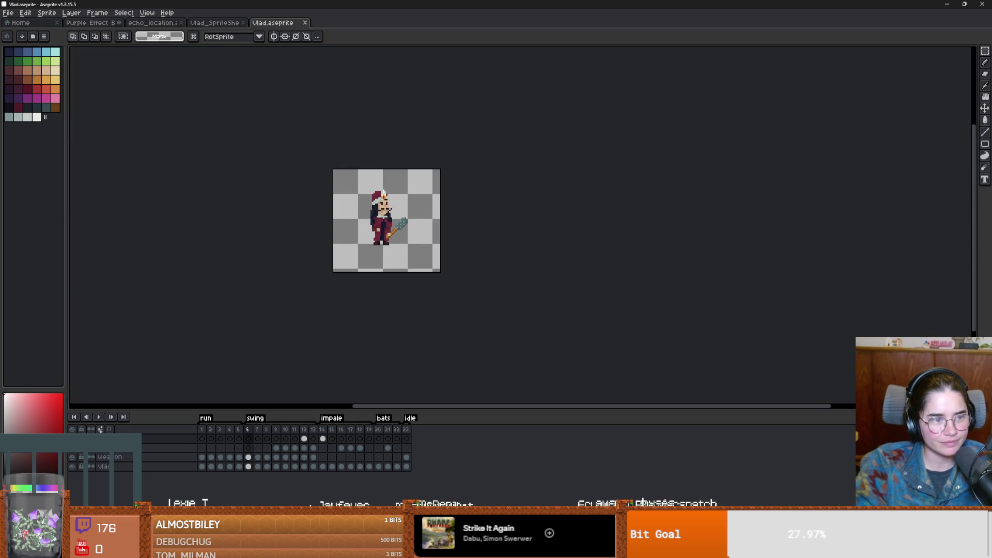
pyautogui.click(9, 14)
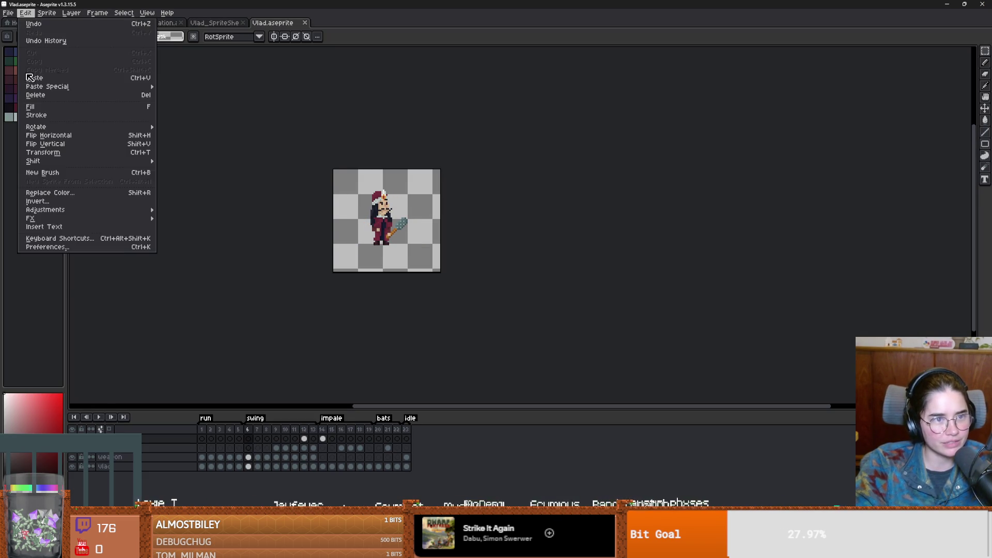
pyautogui.moveTo(32, 91)
pyautogui.click(186, 243)
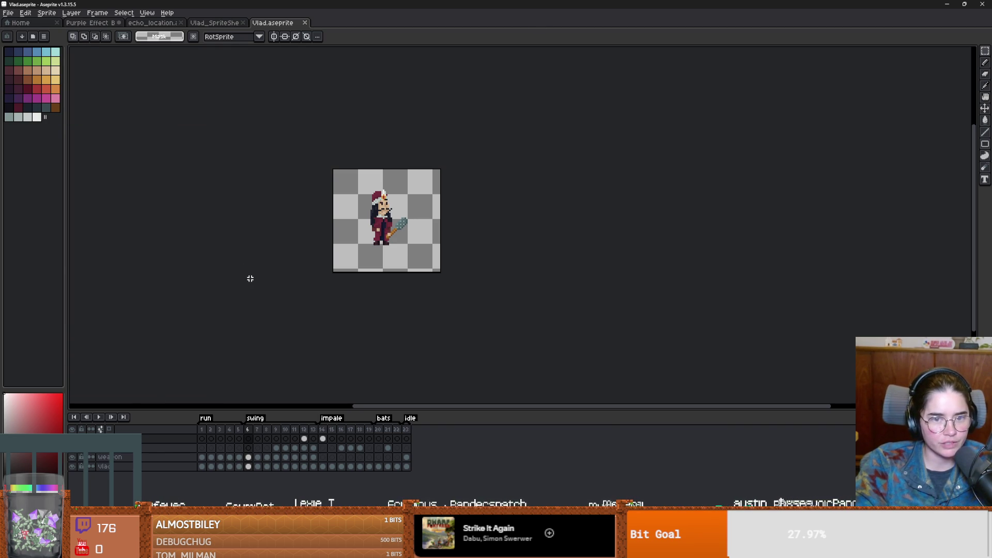
pyautogui.scroll(2, 234, 294)
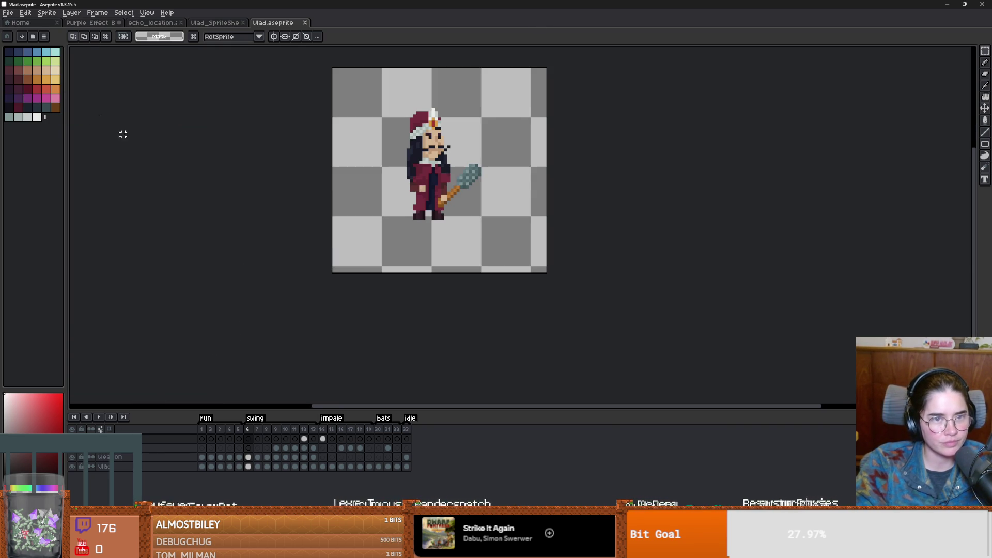
# - Open Export Sprite Sheet, move its dialog aside, and browse to Vlad_SpriteSheet.png
pyautogui.click(8, 13)
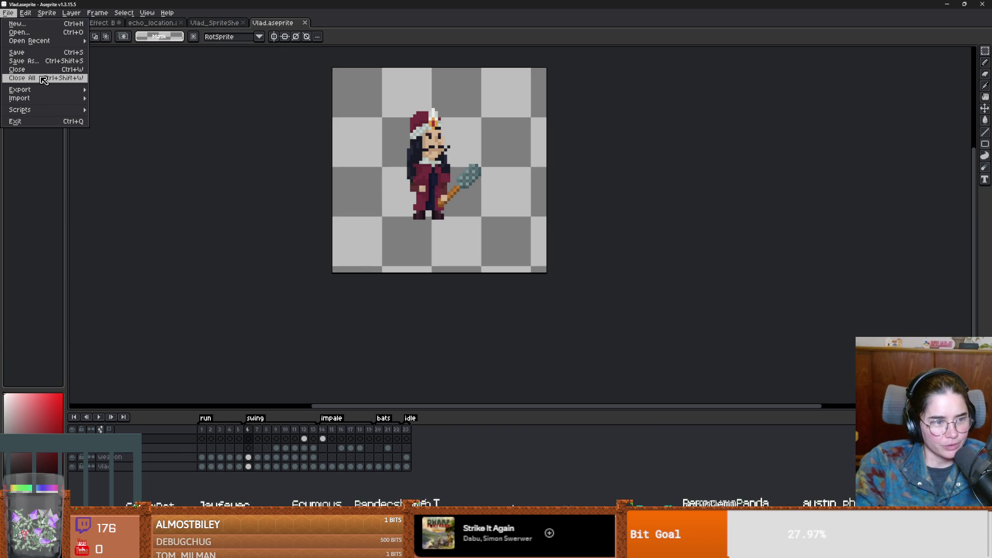
pyautogui.moveTo(49, 89)
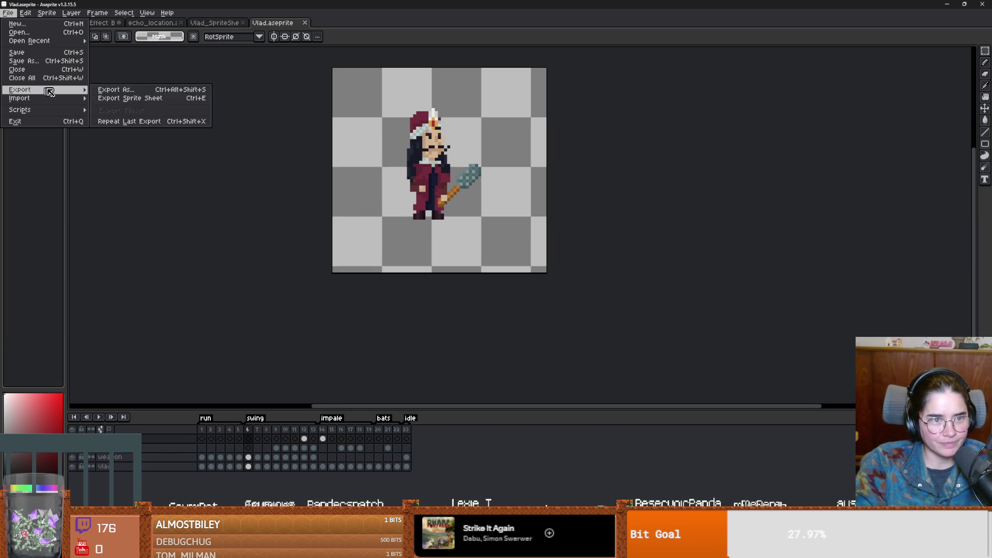
pyautogui.click(150, 98)
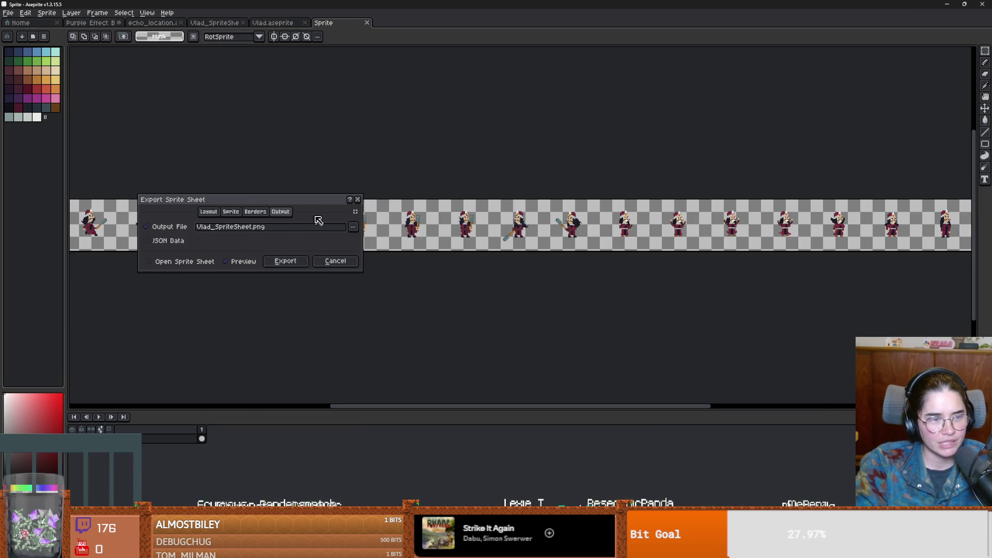
pyautogui.moveTo(268, 202); pyautogui.dragTo(368, 112)
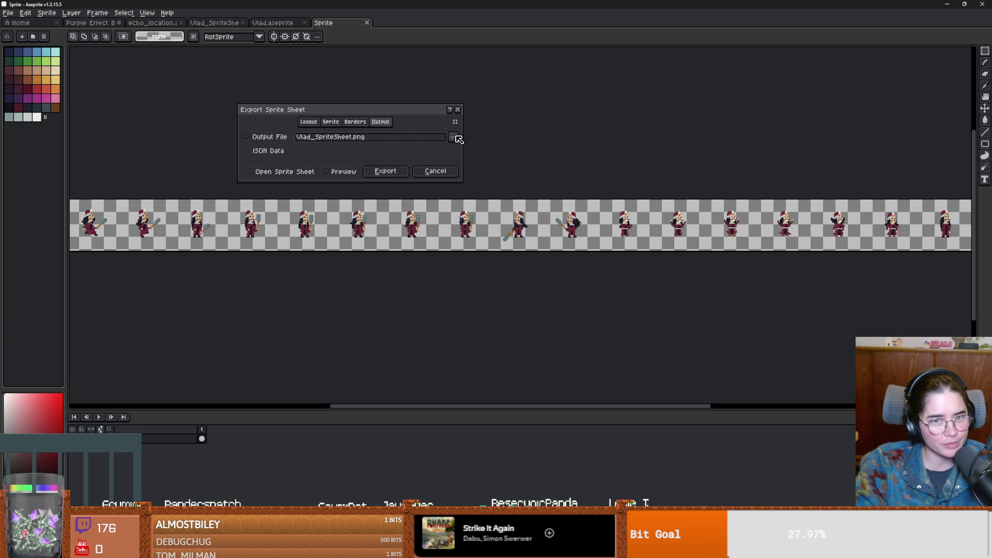
pyautogui.click(453, 137)
pyautogui.click(502, 150)
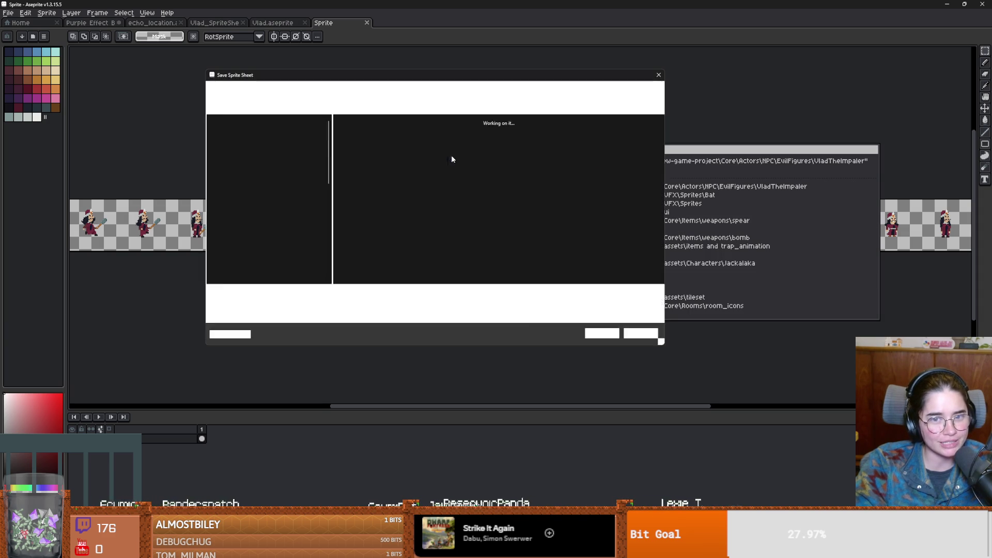
pyautogui.click(600, 146)
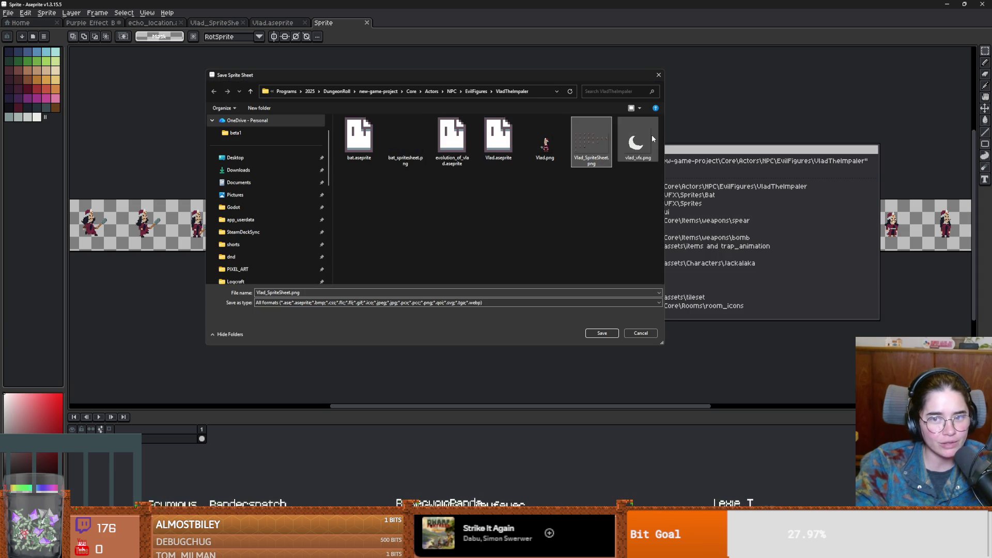
pyautogui.click(659, 75)
# - Enable Split Tags on the Sprite tab so each animation tag gets its own row
pyautogui.click(355, 122)
pyautogui.click(331, 122)
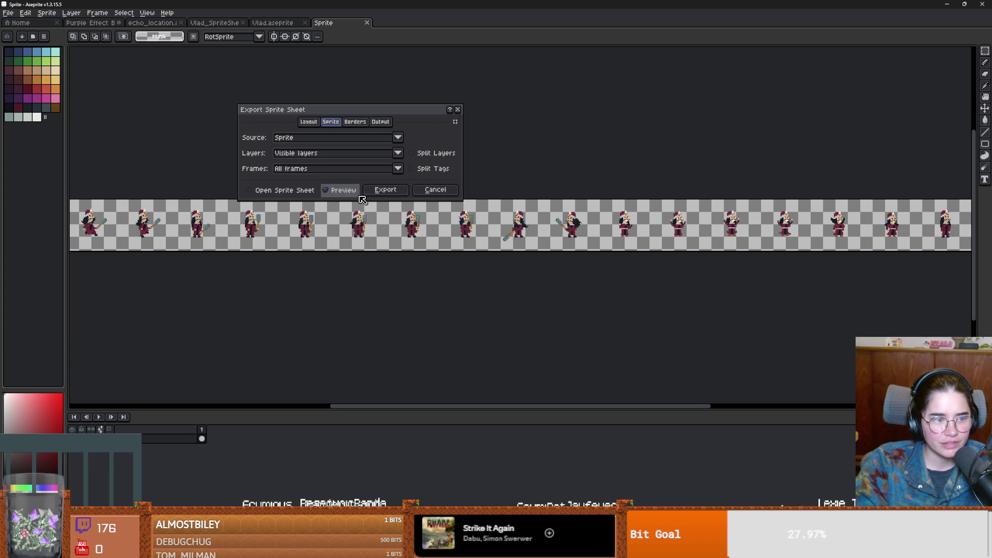
pyautogui.click(317, 172)
pyautogui.click(316, 171)
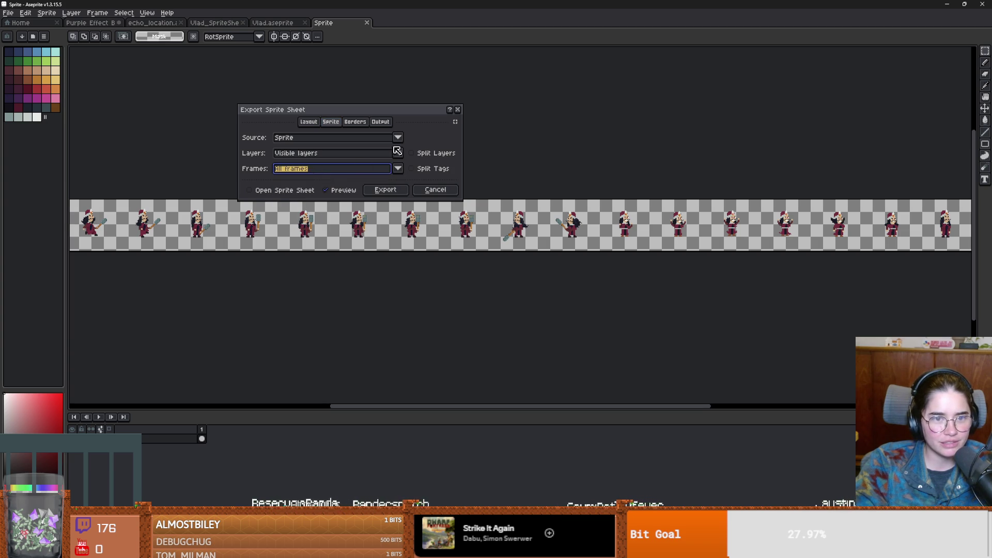
pyautogui.click(333, 154)
pyautogui.click(412, 169)
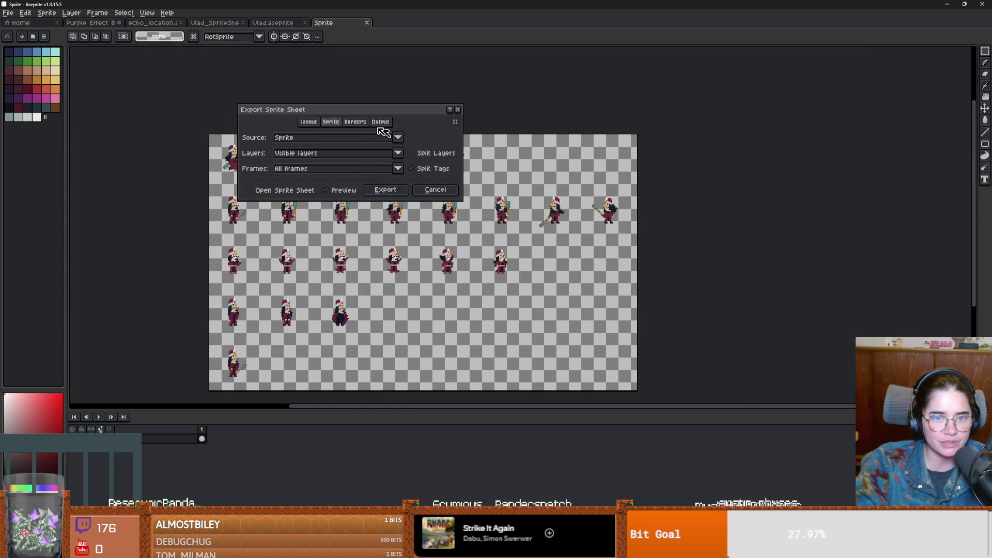
# - Set the output to Vlad_SpriteSheet.png, confirm replacing it, and export
pyautogui.click(380, 122)
pyautogui.click(454, 138)
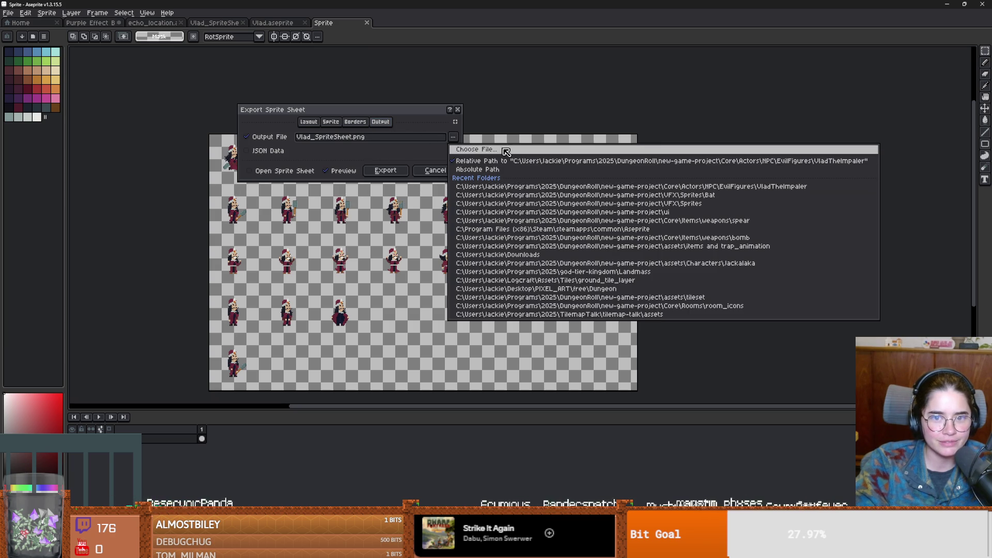
pyautogui.click(591, 140)
pyautogui.click(602, 333)
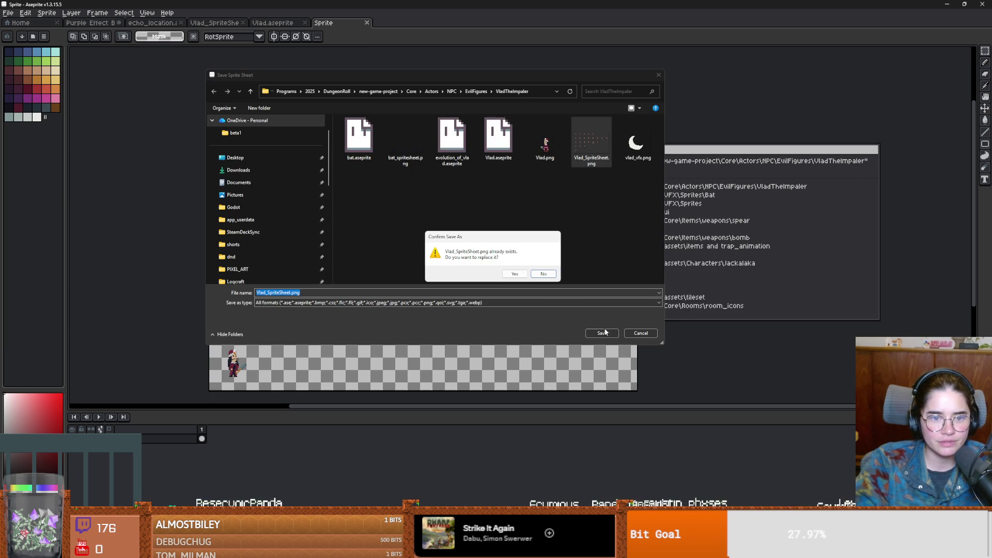
pyautogui.click(514, 274)
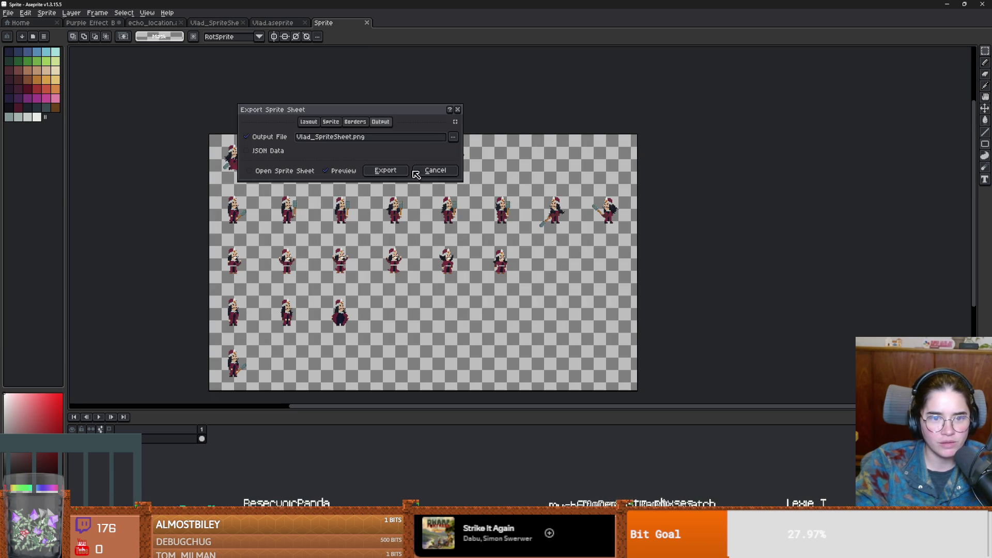
pyautogui.click(381, 170)
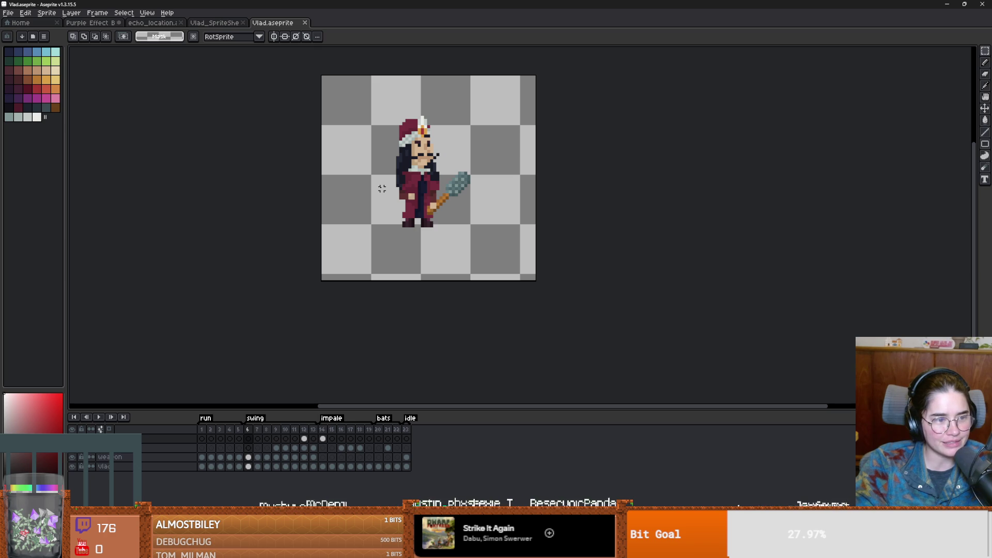
# - Zoom in on the Vlad canvas and select a wide area, then return to Godot's script editor
pyautogui.scroll(1, 273, 192)
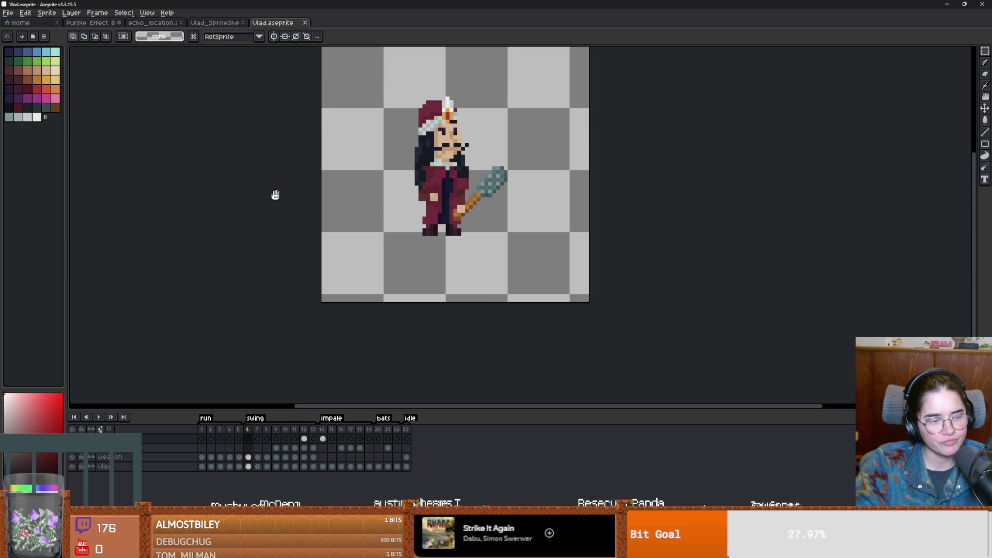
pyautogui.scroll(-1, 250, 217)
pyautogui.scroll(1, 250, 211)
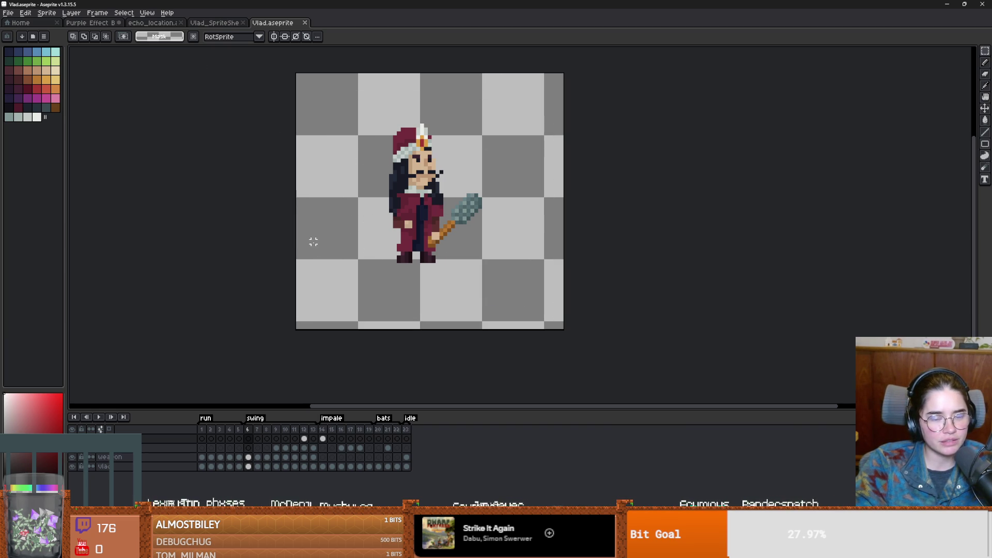
pyautogui.moveTo(223, 83); pyautogui.dragTo(608, 321)
pyautogui.scroll(2, 599, 290)
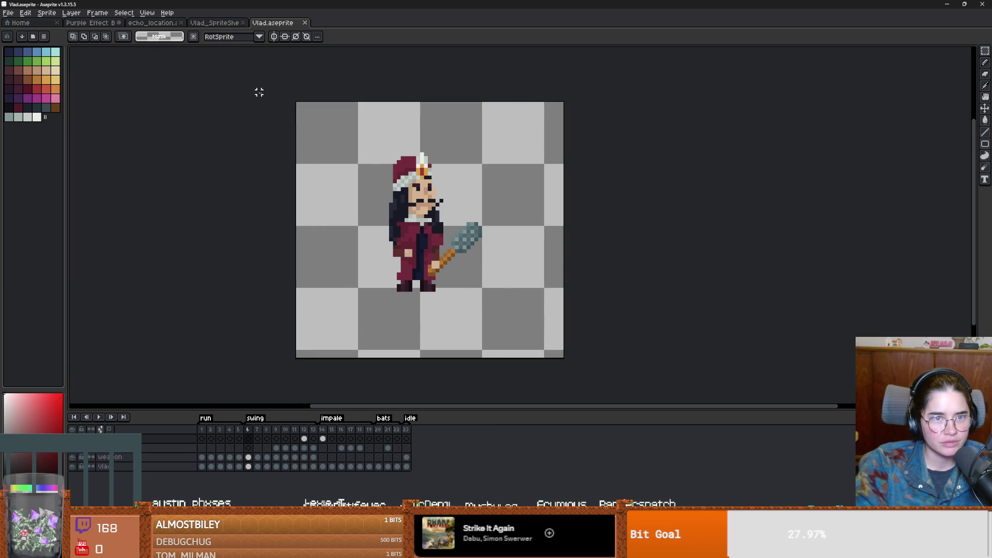
pyautogui.hotkey('alt', 'Tab')
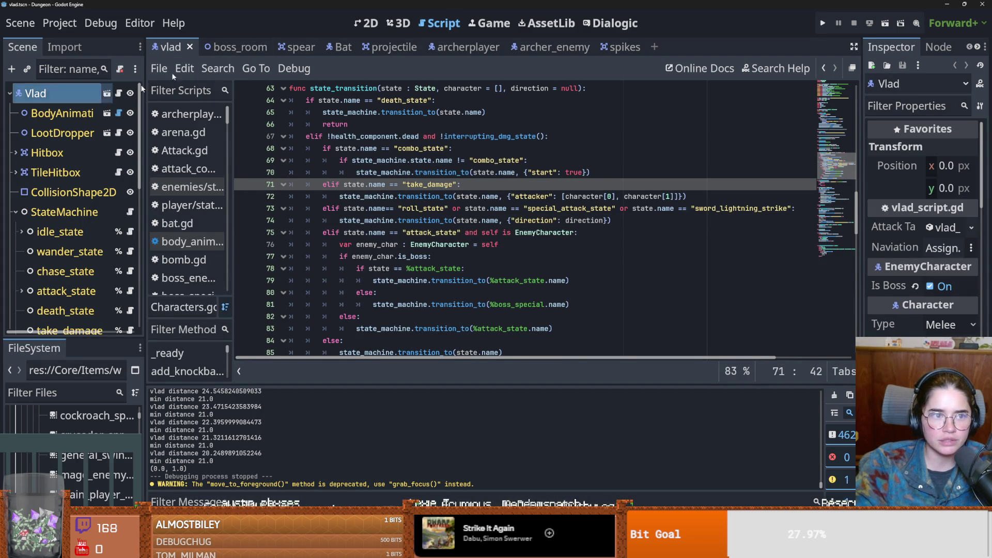
# - Show the vlad scene in 2D, save it, widen the Inspector, and run the project with F5
pyautogui.click(370, 26)
pyautogui.scroll(-2, 441, 154)
pyautogui.hotkey('ctrl', 's')
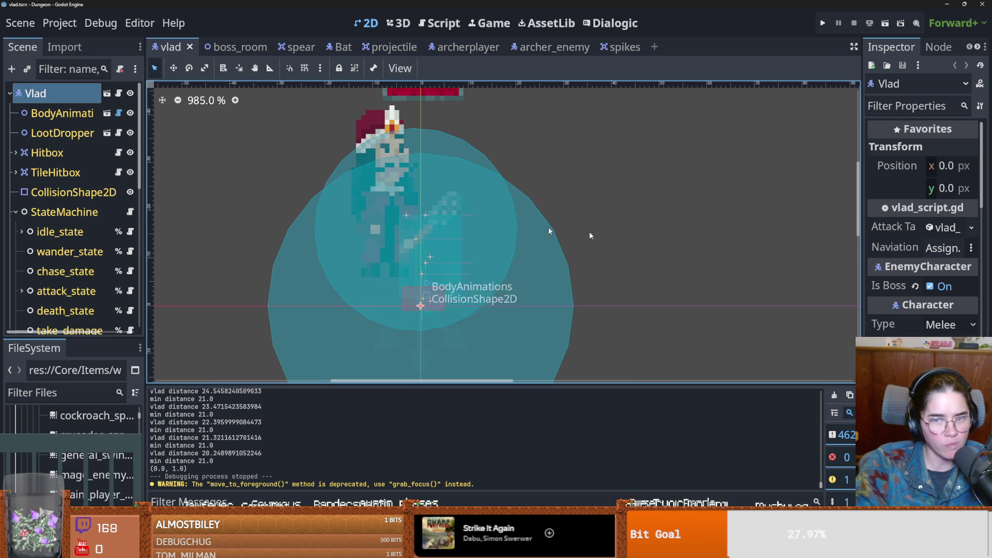
pyautogui.moveTo(862, 240); pyautogui.dragTo(720, 230)
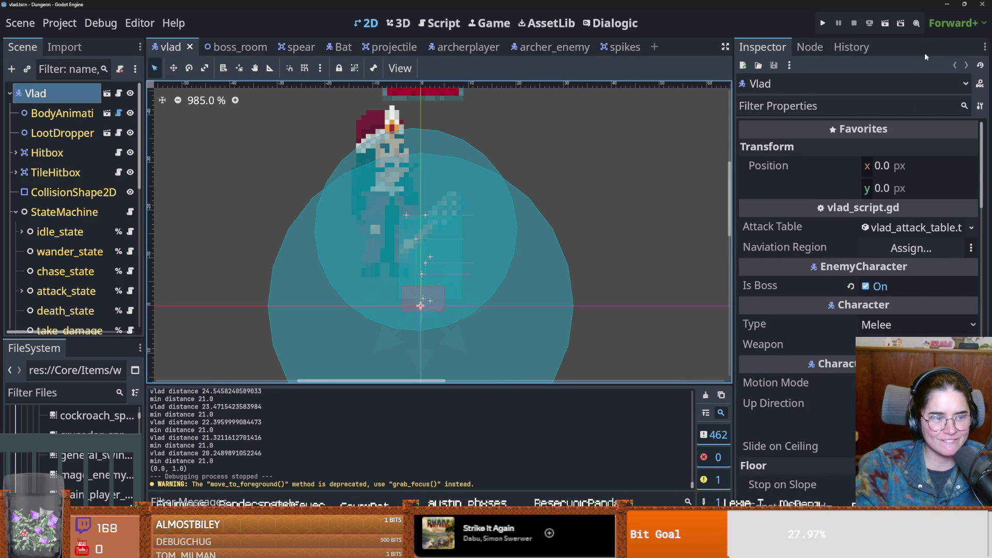
pyautogui.press('F5')
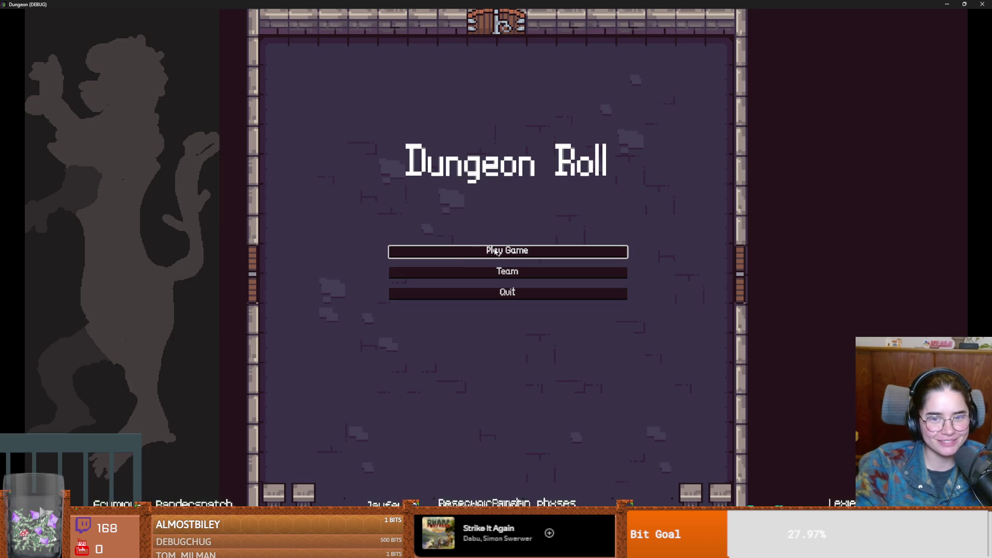
# - Stop the first launch after restoring its window, then relaunch the game
pyautogui.click(458, 253)
pyautogui.click(964, 4)
pyautogui.click(552, 259)
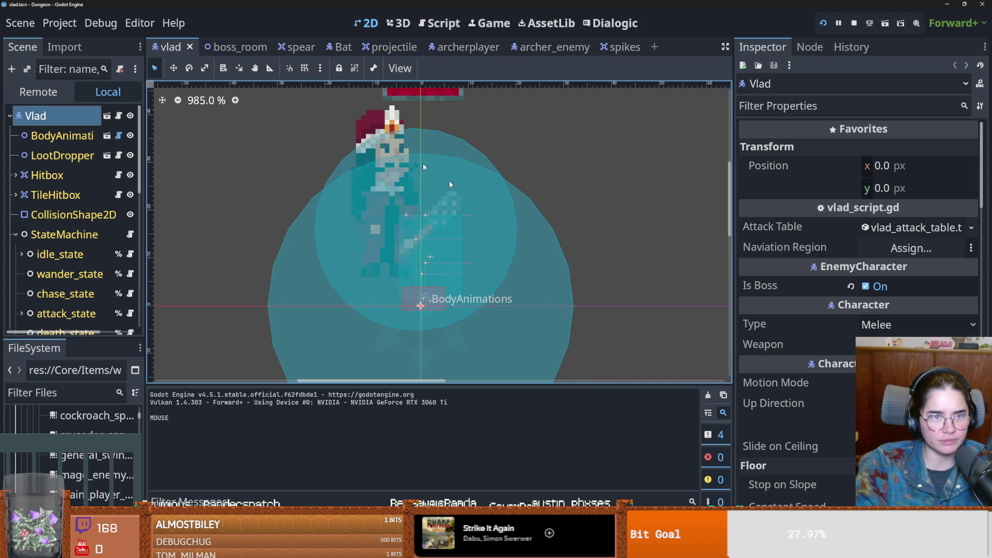
pyautogui.click(101, 23)
pyautogui.press('Escape')
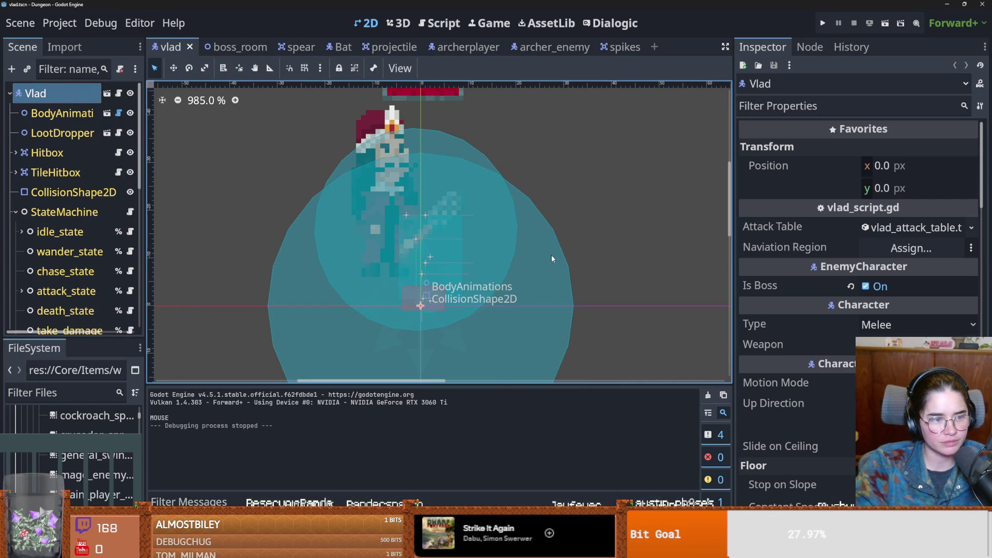
pyautogui.click(822, 23)
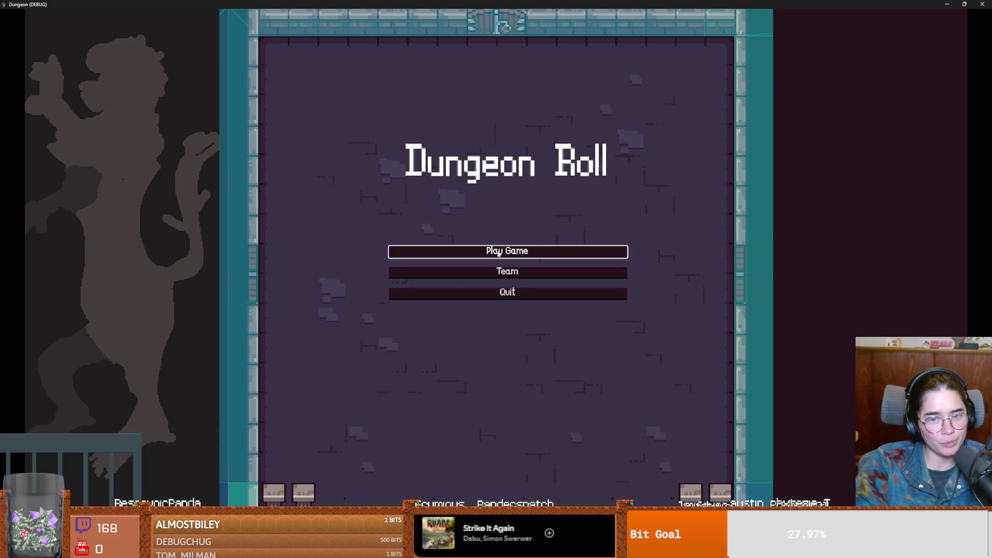
# - Start a new game as the Warrior and teleport before the boss with tp_to_before_boss
pyautogui.click(498, 253)
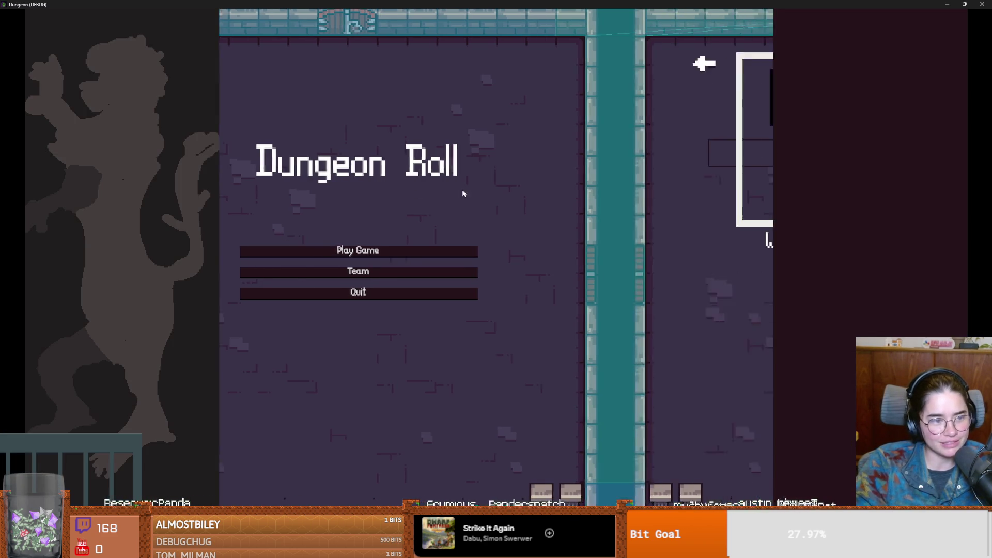
pyautogui.click(438, 201)
pyautogui.press('s')
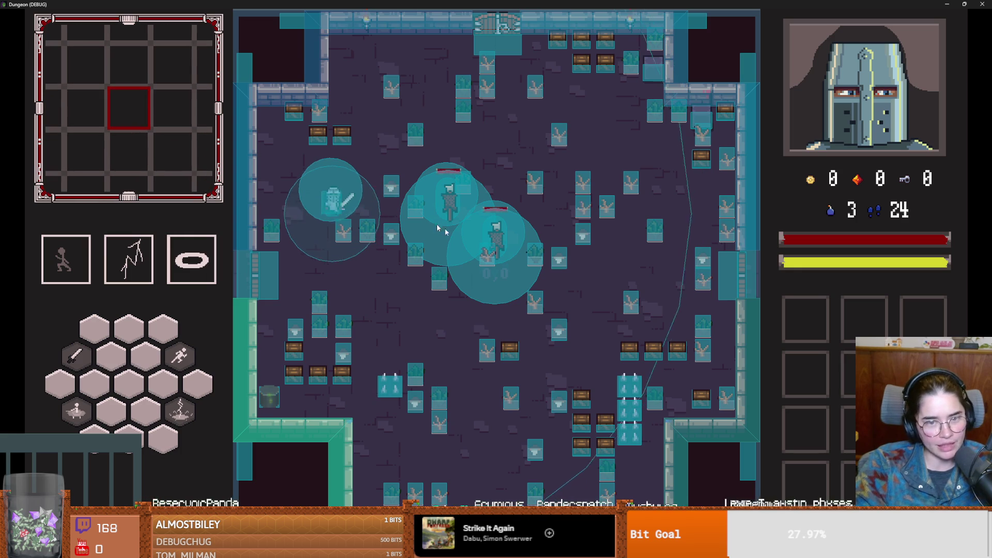
pyautogui.press('`')
pyautogui.write('tp')
pyautogui.press('Tab')
pyautogui.press('Return')
pyautogui.press('`')
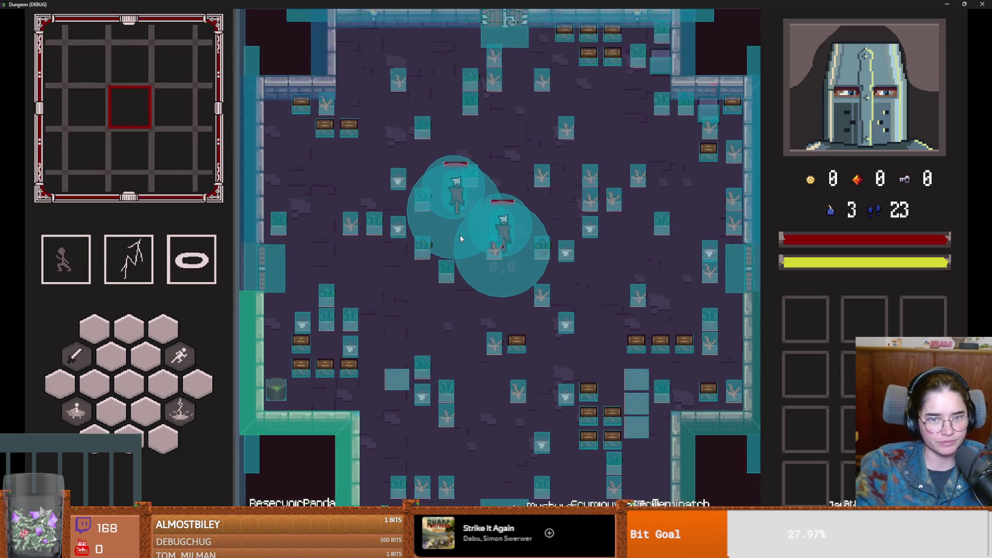
# - Enter Vlad's room and fight him, then quit with F8 and save the scene
pyautogui.press('a')
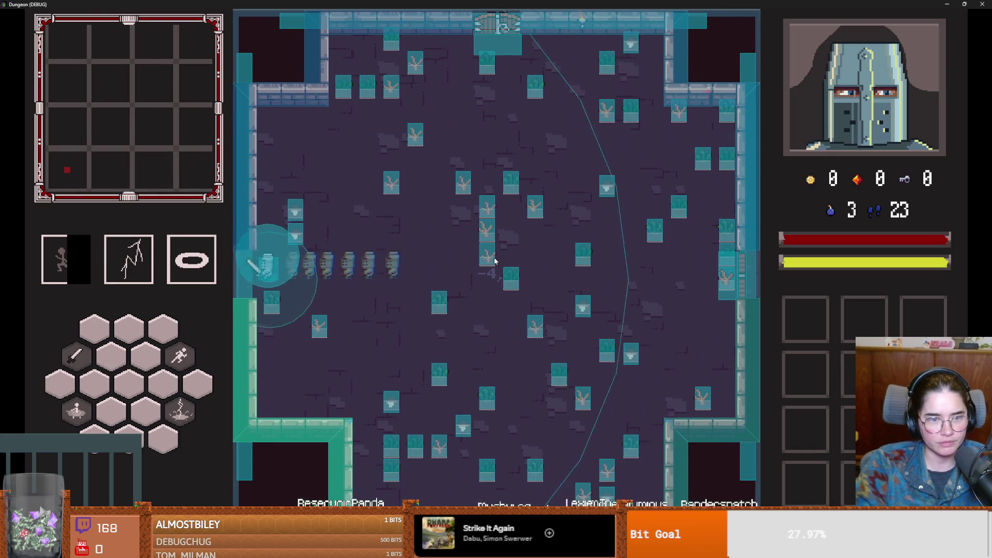
pyautogui.press('a')
pyautogui.press('s')
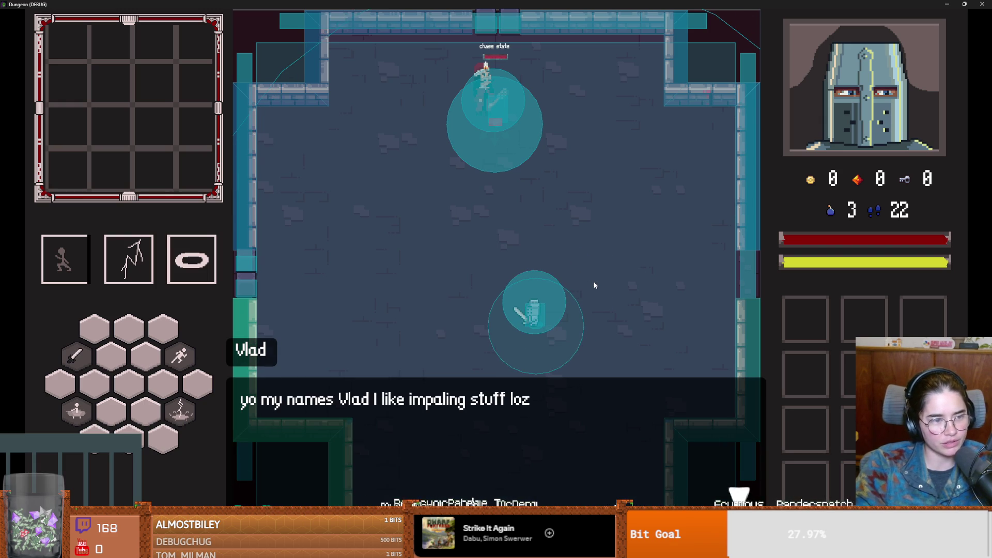
pyautogui.press('space')
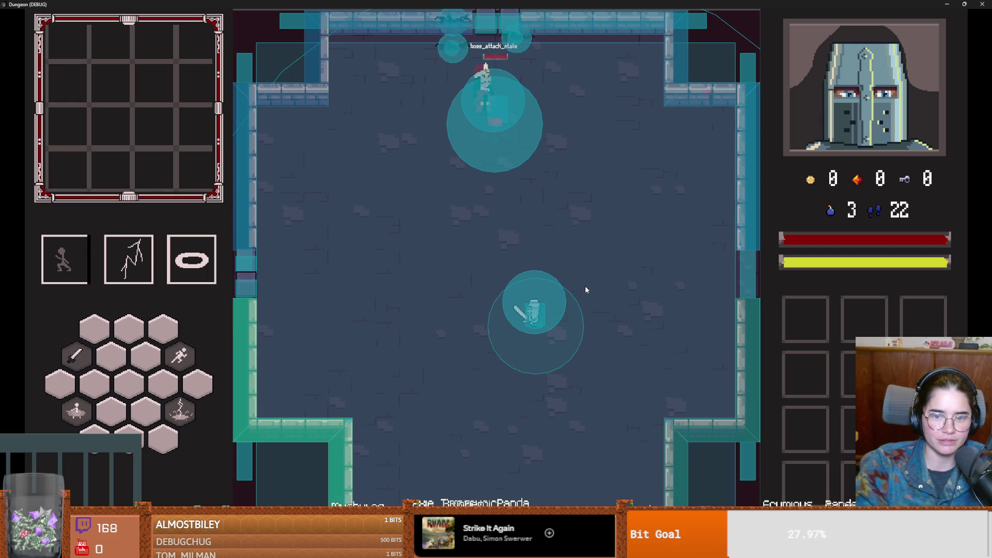
pyautogui.press('a')
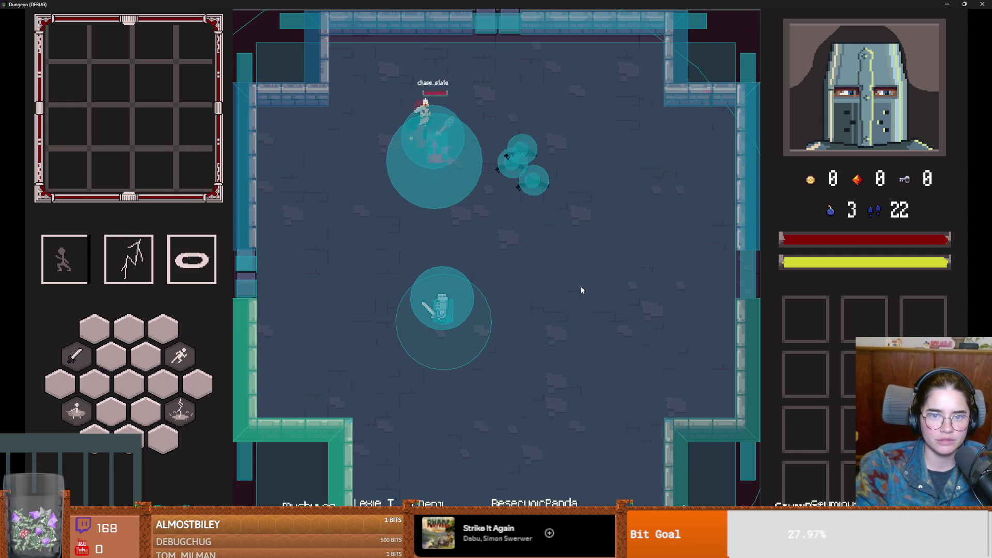
pyautogui.press('w')
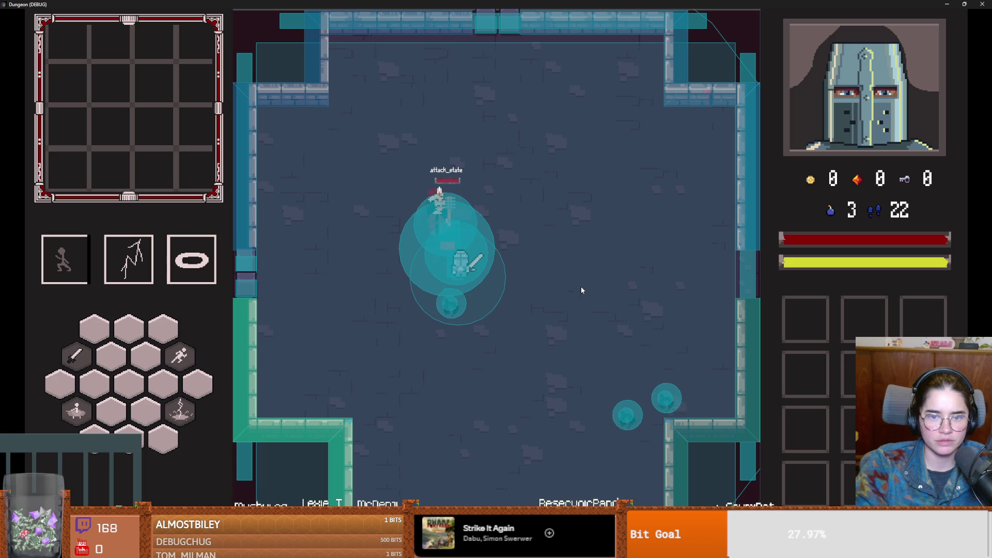
pyautogui.press('F8')
pyautogui.hotkey('ctrl', 's')
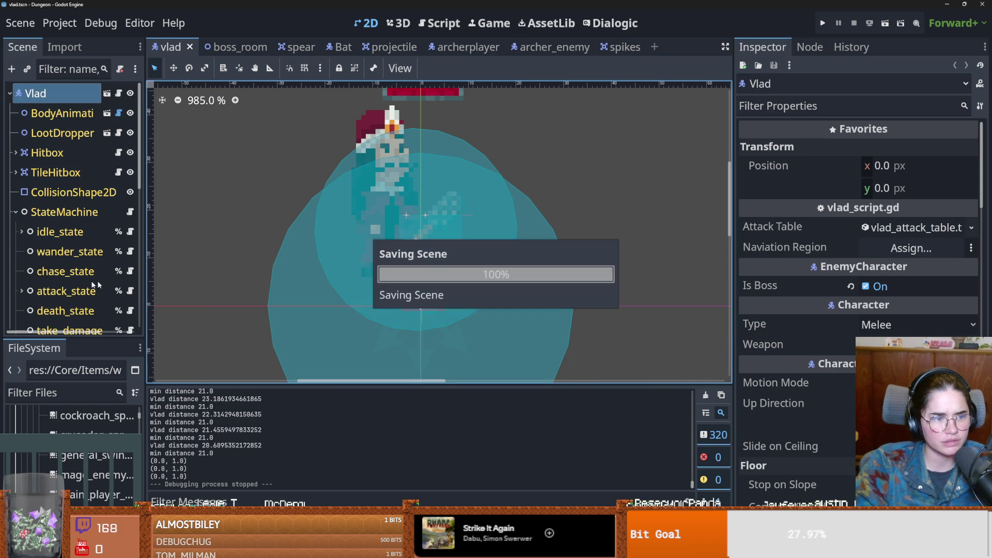
# - Widen the Scene and Inspector docks and save the Vlad scene
pyautogui.moveTo(156, 323); pyautogui.dragTo(248, 323)
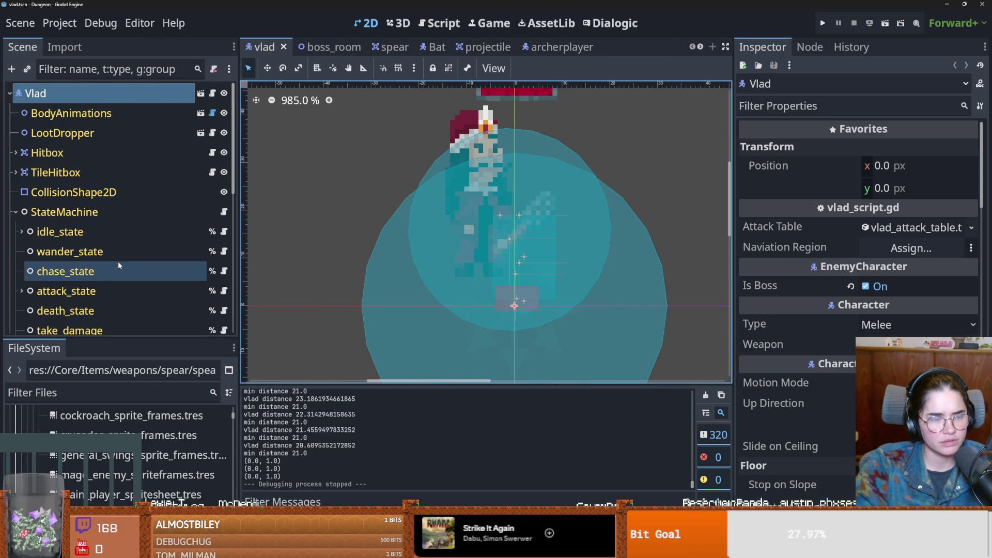
pyautogui.hotkey('ctrl', 's')
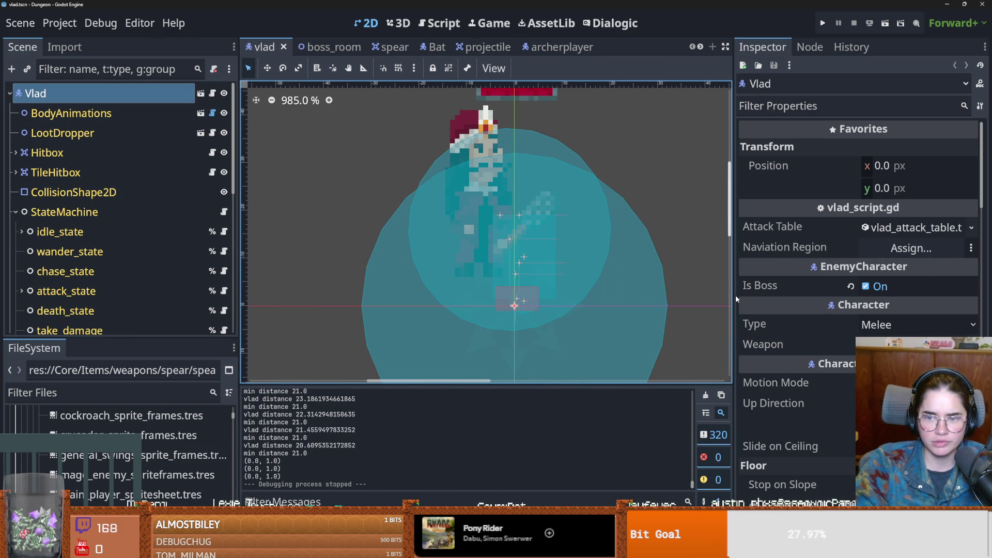
pyautogui.moveTo(735, 298); pyautogui.dragTo(662, 298)
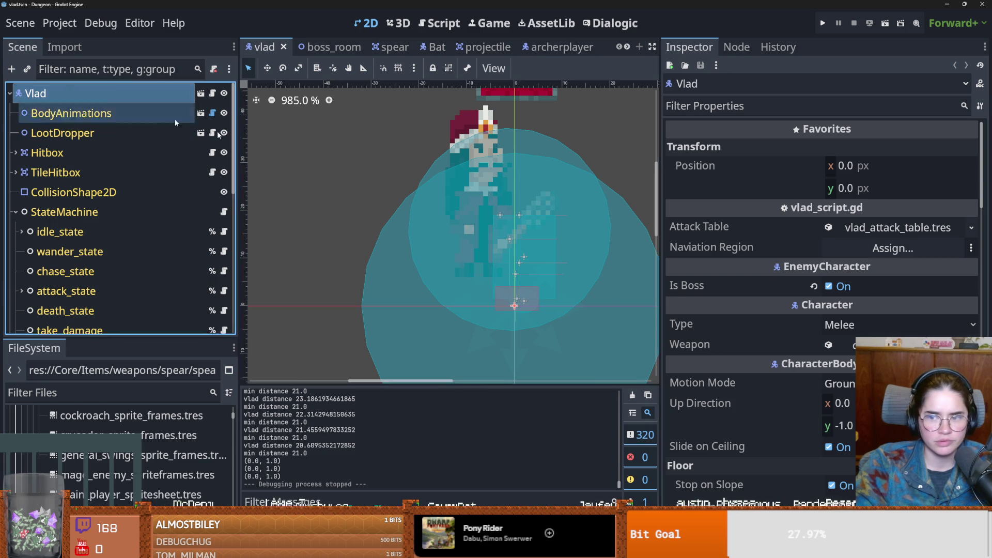
# - Expand the default_sword.tres weapon and scroll through Damage 2, Cooldown 0.5, Shortest Distance 21
pyautogui.click(847, 345)
pyautogui.scroll(-10, 755, 408)
pyautogui.scroll(5, 755, 404)
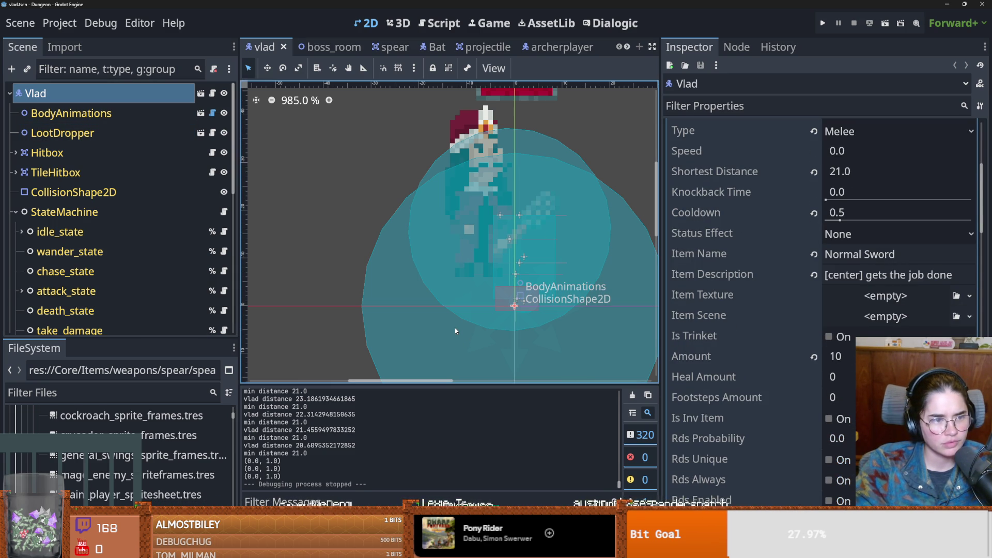
pyautogui.hscroll(3, 532, 327)
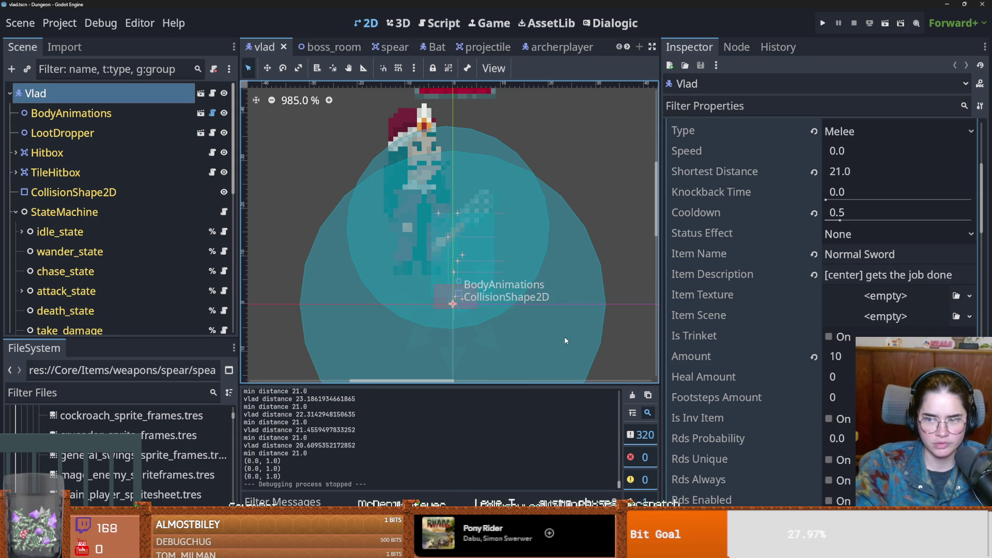
pyautogui.scroll(5, 768, 319)
pyautogui.scroll(-10, 779, 335)
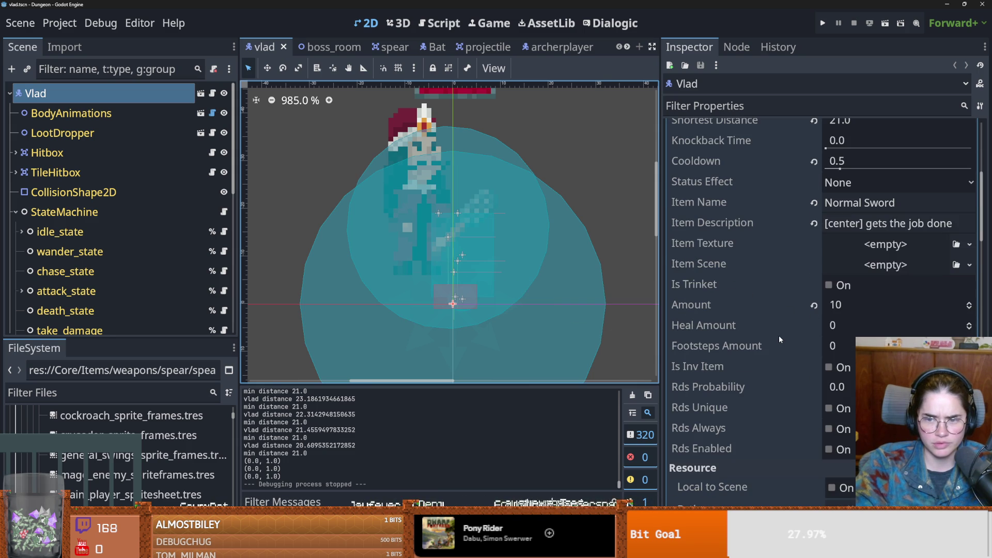
pyautogui.scroll(1, 779, 336)
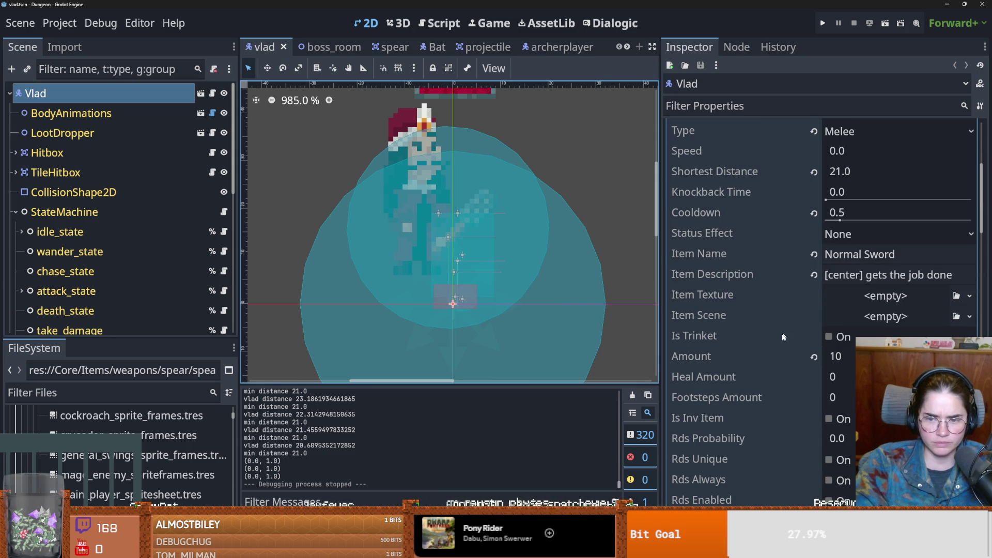
pyautogui.scroll(3, 827, 289)
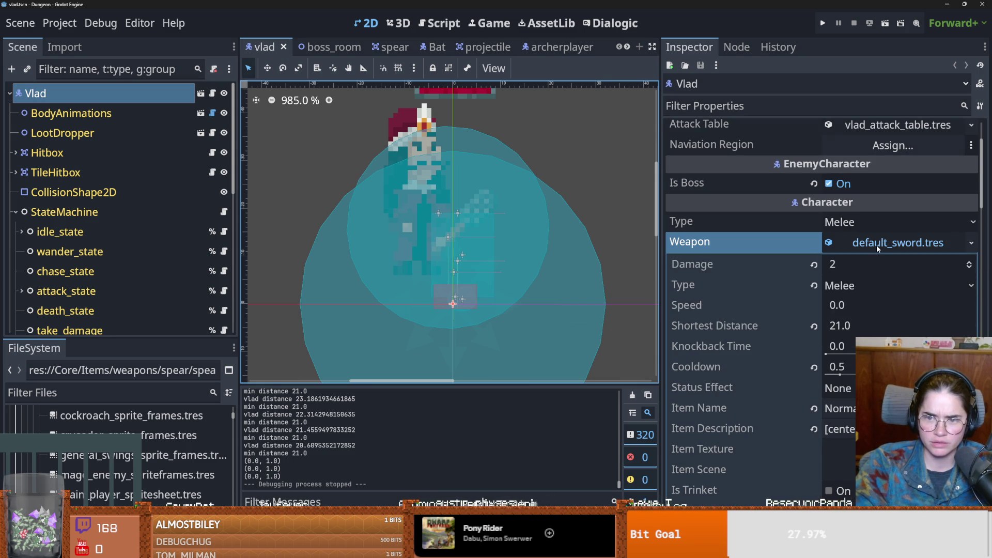
pyautogui.scroll(-1, 748, 294)
pyautogui.scroll(1, 749, 294)
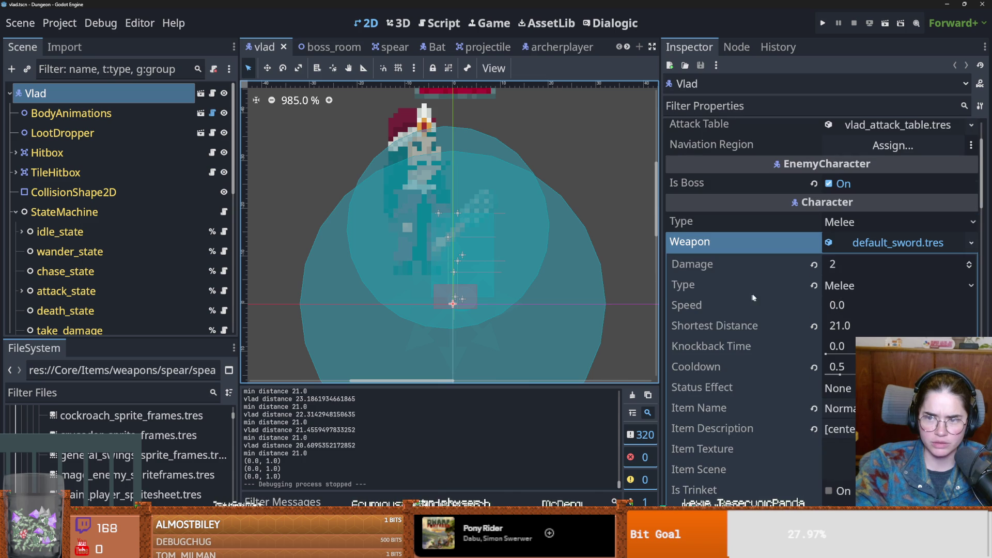
pyautogui.scroll(-3, 765, 346)
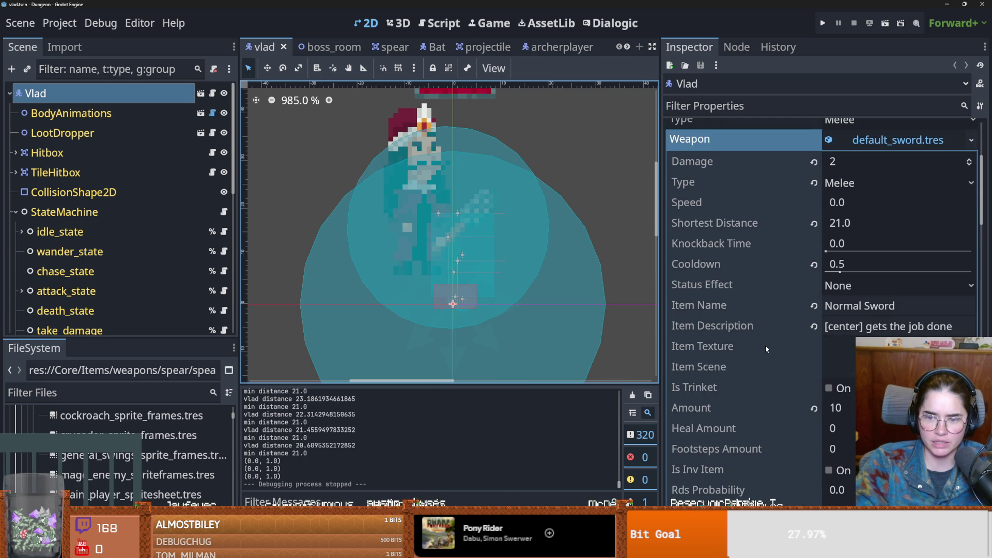
pyautogui.scroll(-1, 765, 345)
pyautogui.scroll(2, 764, 344)
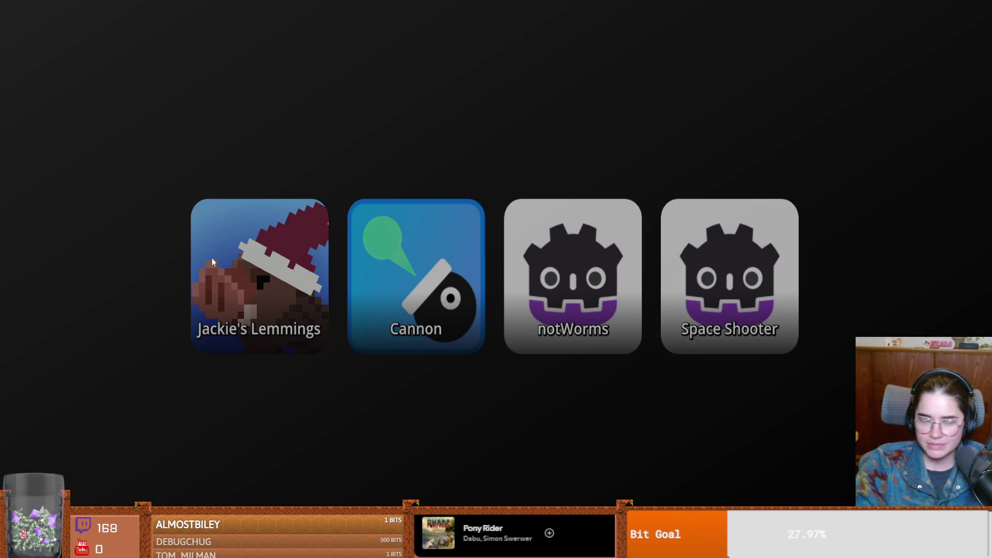
# - Launch the highlighted Cannon game from the launcher
pyautogui.press('Return')
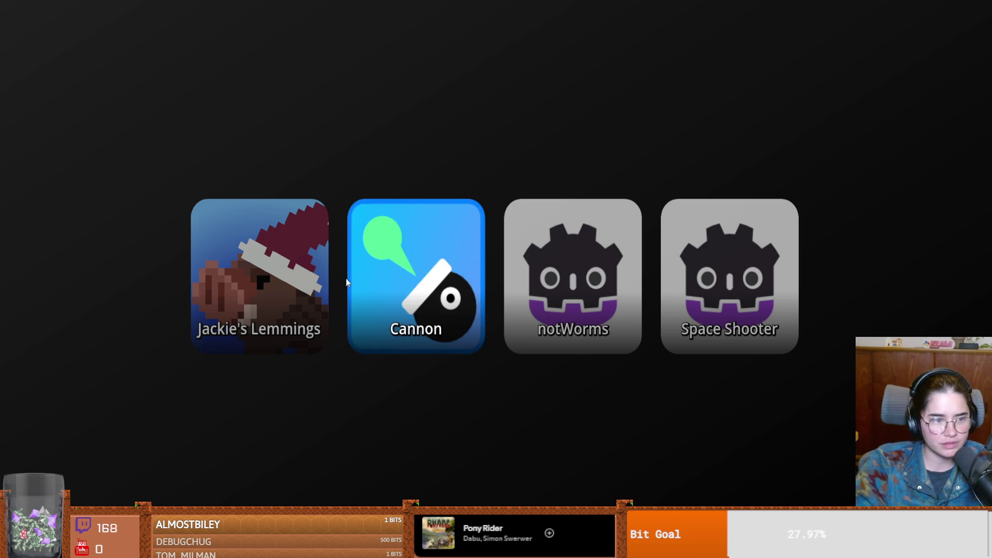